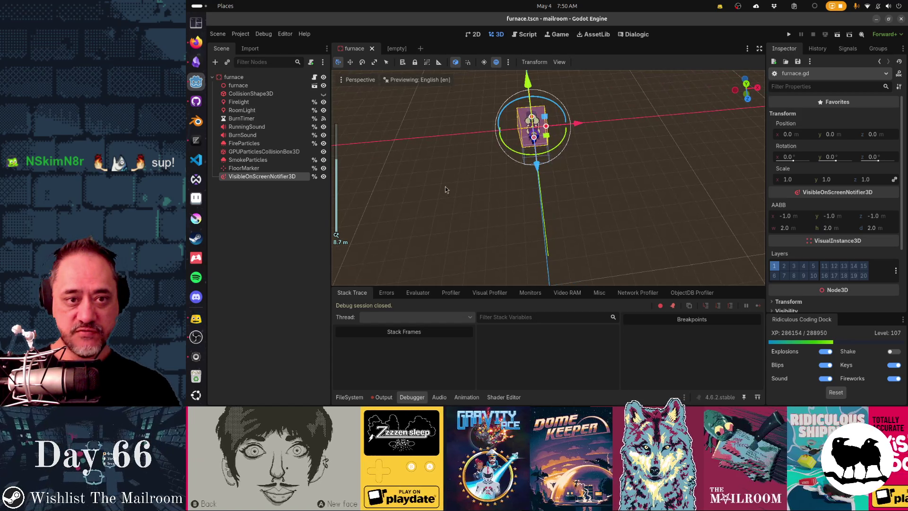
From top view, stretch the VisibleOnScreenNotifier3D box along Z to about 10.18 m deep, then select RoomLight
{"action": "left_click_drag", "start_coordinate": [534, 143], "coordinate": [606, 149]}
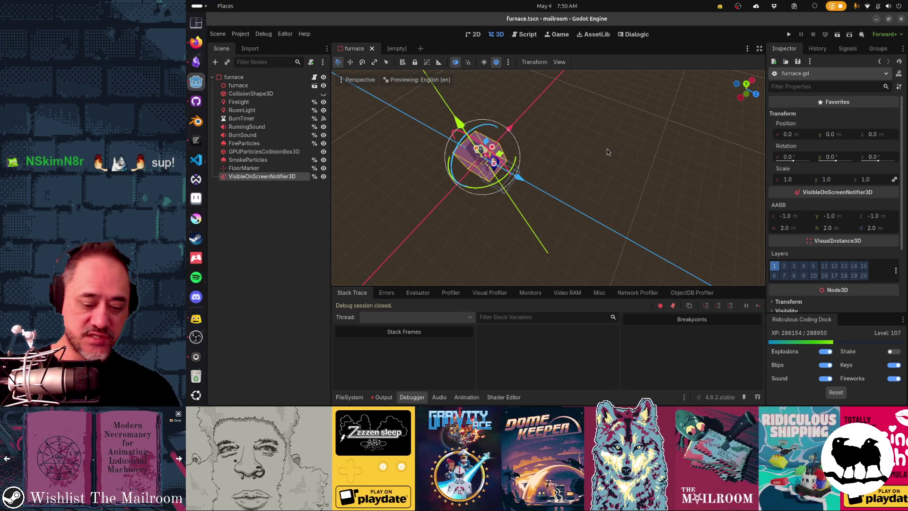
{"action": "key", "text": "KP_7"}
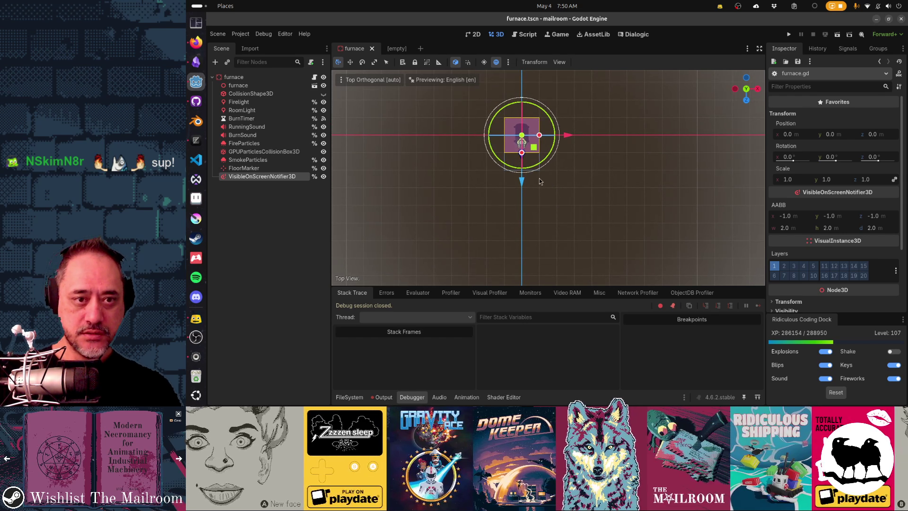
{"action": "scroll", "coordinate": [534, 172], "scroll_direction": "up", "scroll_amount": 3}
{"action": "mouse_move", "coordinate": [534, 172]}
{"action": "left_mouse_down"}
{"action": "mouse_move", "coordinate": [576, 130]}
{"action": "mouse_move", "coordinate": [552, 154]}
{"action": "left_mouse_up"}
{"action": "key", "text": "KP_7"}
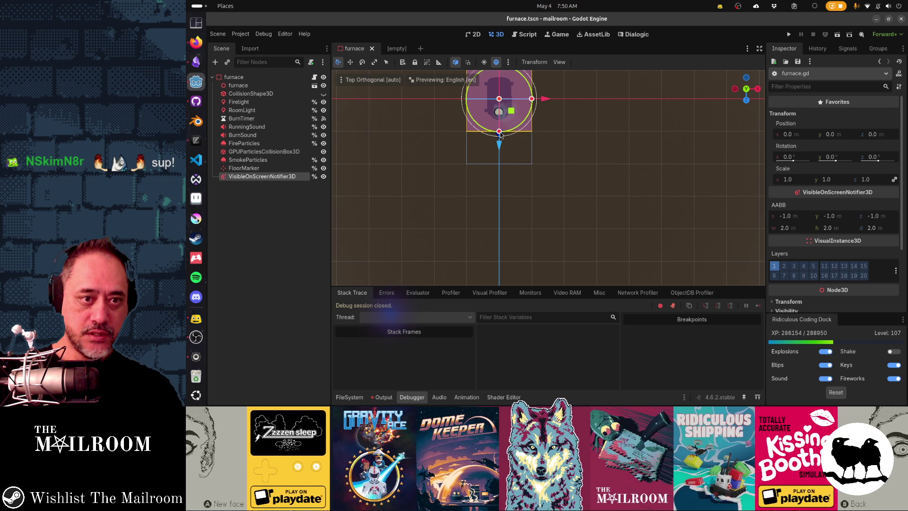
{"action": "left_click_drag", "start_coordinate": [500, 135], "coordinate": [501, 267]}
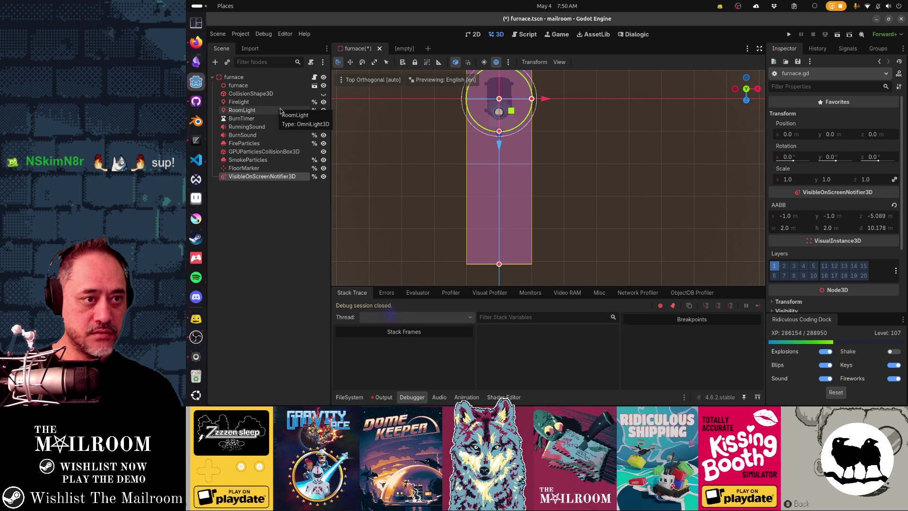
{"action": "left_click", "coordinate": [281, 110]}
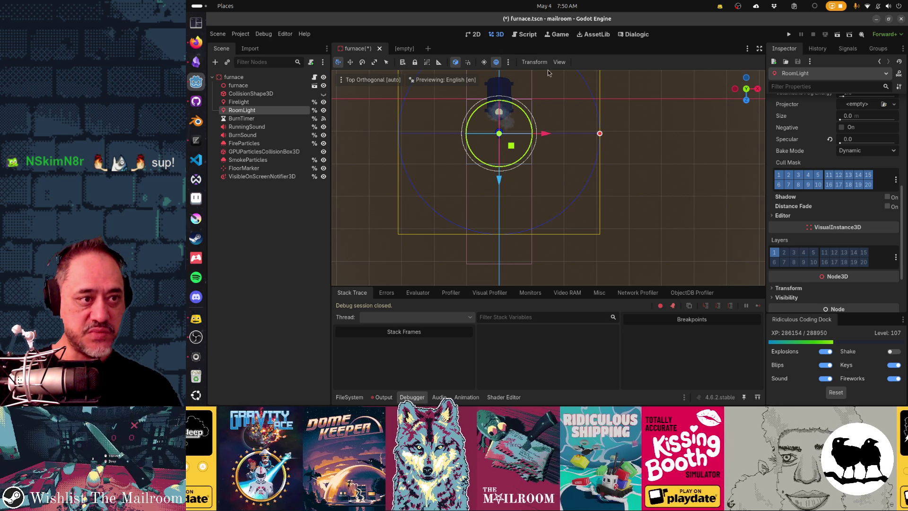
Adjust the notifier box depth to about 6 m, comparing it against RoomLight's bounds
{"action": "left_click_drag", "start_coordinate": [588, 118], "coordinate": [597, 162]}
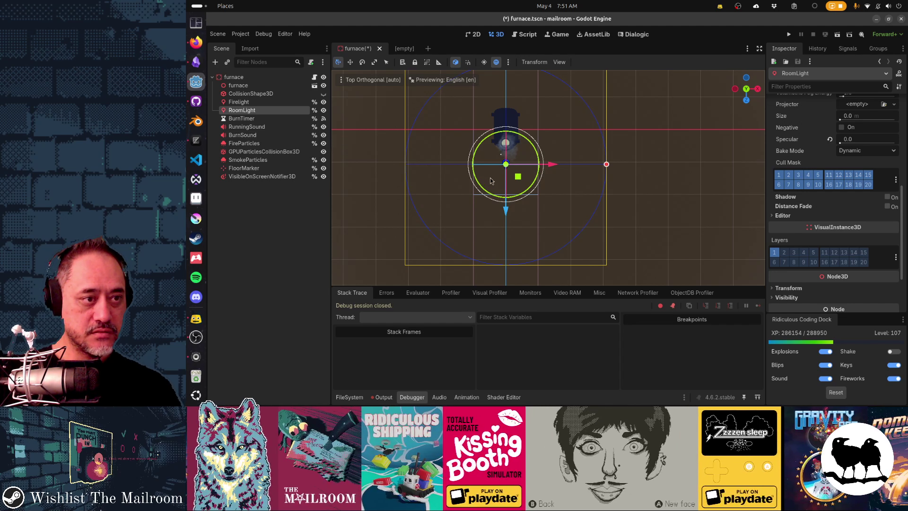
{"action": "scroll", "coordinate": [496, 178], "scroll_direction": "down", "scroll_amount": 2}
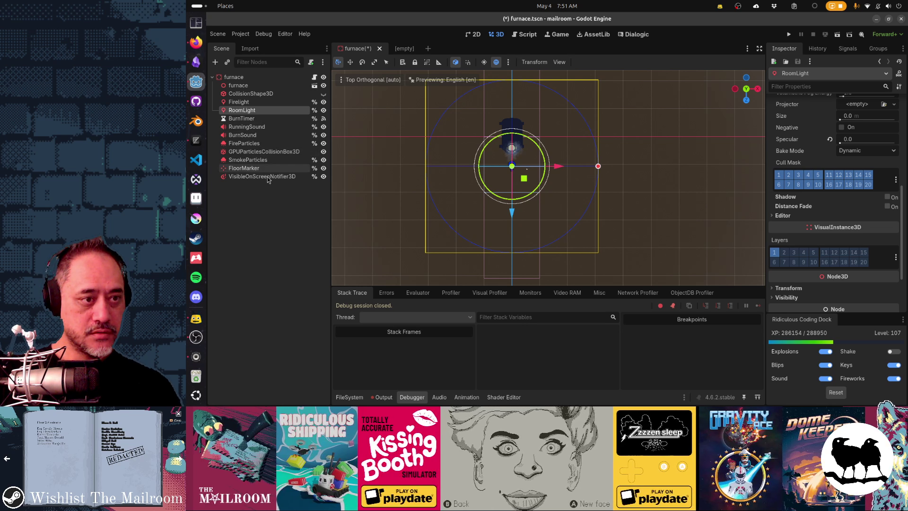
{"action": "left_click", "coordinate": [268, 177]}
{"action": "mouse_move", "coordinate": [512, 279]}
{"action": "left_mouse_down"}
{"action": "mouse_move", "coordinate": [510, 189]}
{"action": "mouse_move", "coordinate": [509, 212]}
{"action": "left_mouse_up"}
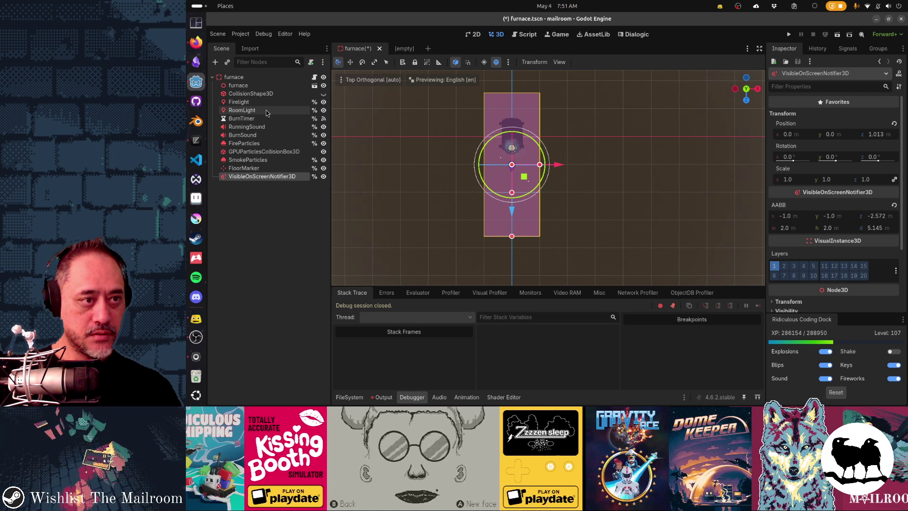
{"action": "left_click", "coordinate": [266, 112], "text": "ctrl"}
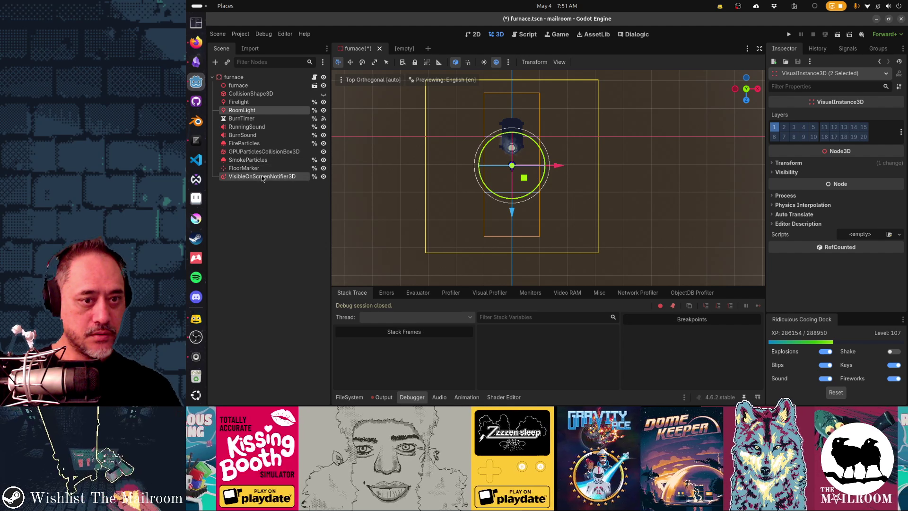
{"action": "left_click", "coordinate": [261, 175]}
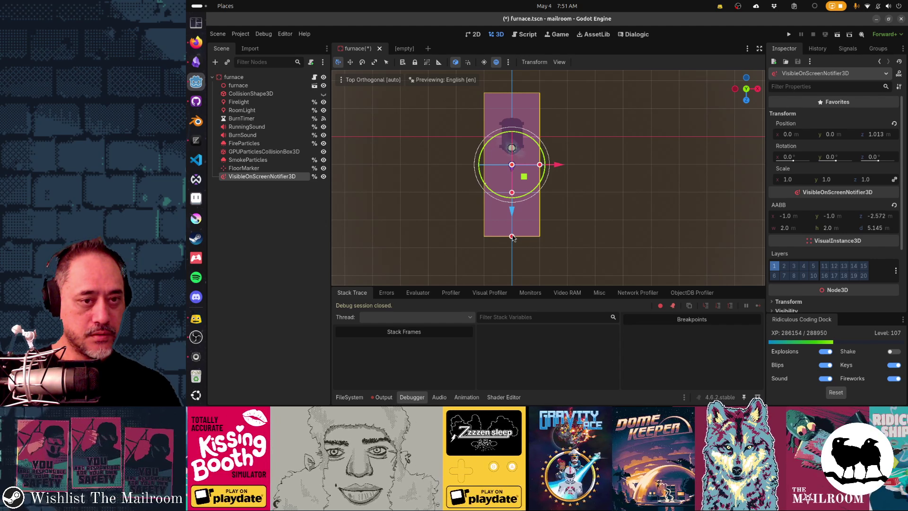
{"action": "left_click_drag", "start_coordinate": [512, 235], "coordinate": [518, 252]}
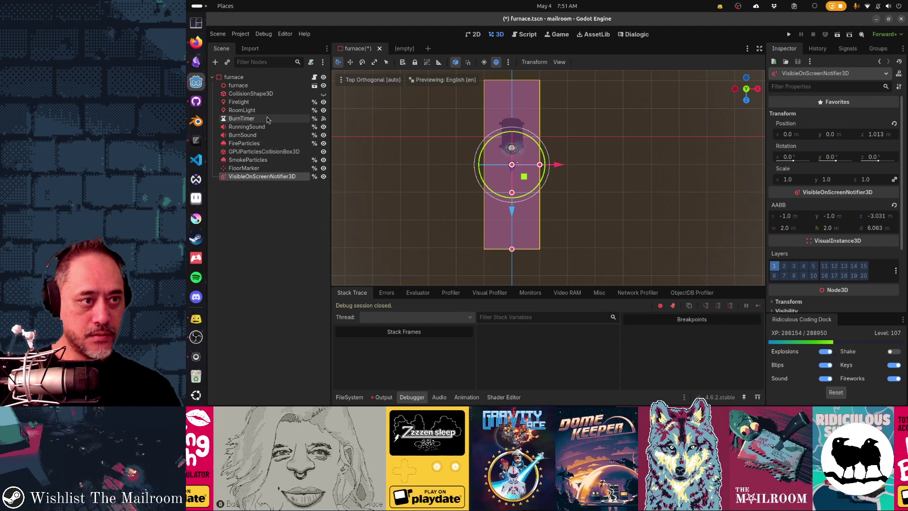
{"action": "left_click", "coordinate": [264, 111], "text": "ctrl"}
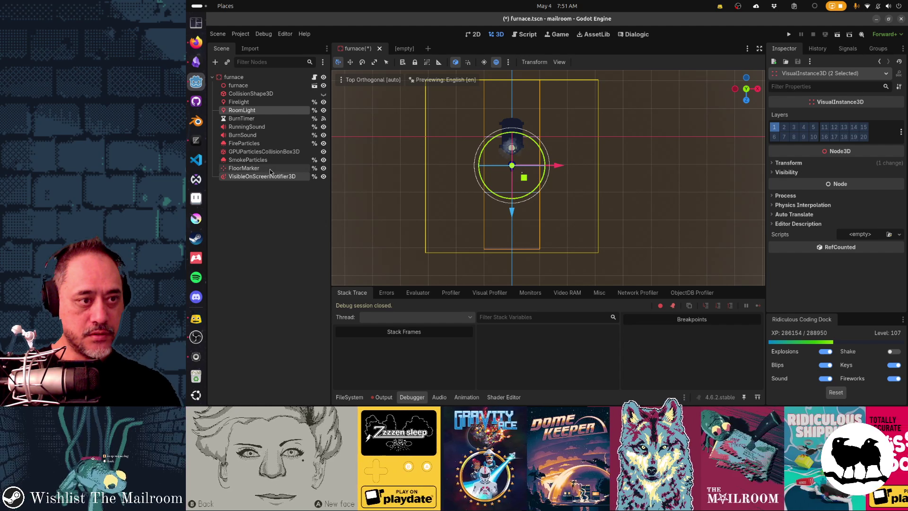
{"action": "left_click", "coordinate": [273, 176]}
Widen the notifier box to about 6 m, then reselect RoomLight and view it in perspective
{"action": "left_click", "coordinate": [511, 215]}
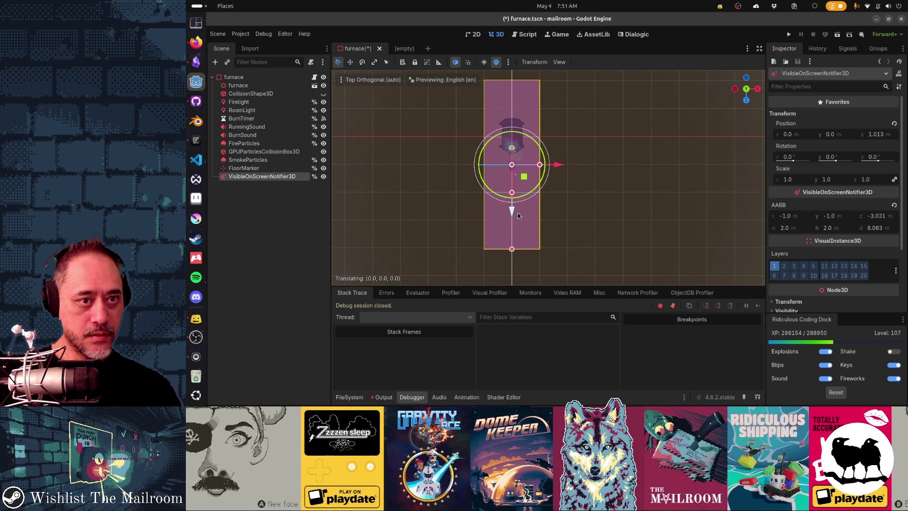
{"action": "left_click", "coordinate": [263, 112], "text": "ctrl"}
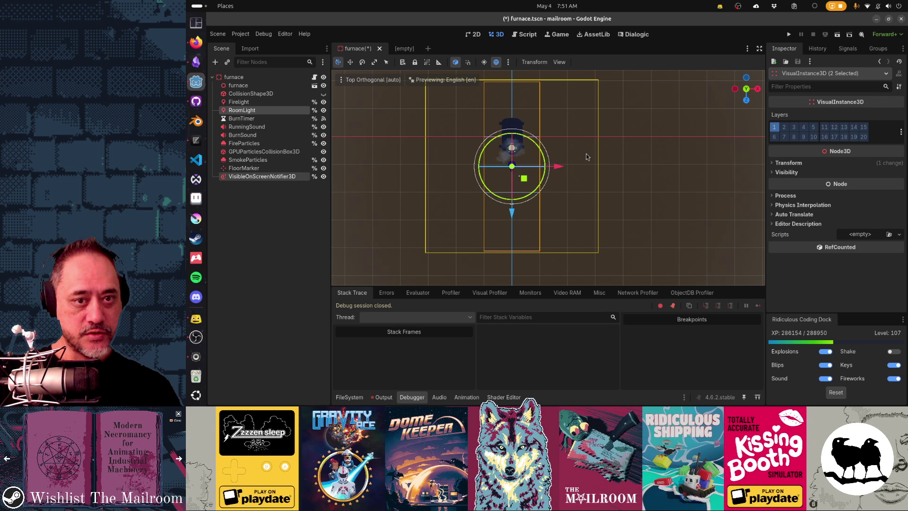
{"action": "left_click", "coordinate": [284, 176]}
{"action": "left_click_drag", "start_coordinate": [541, 167], "coordinate": [596, 174]}
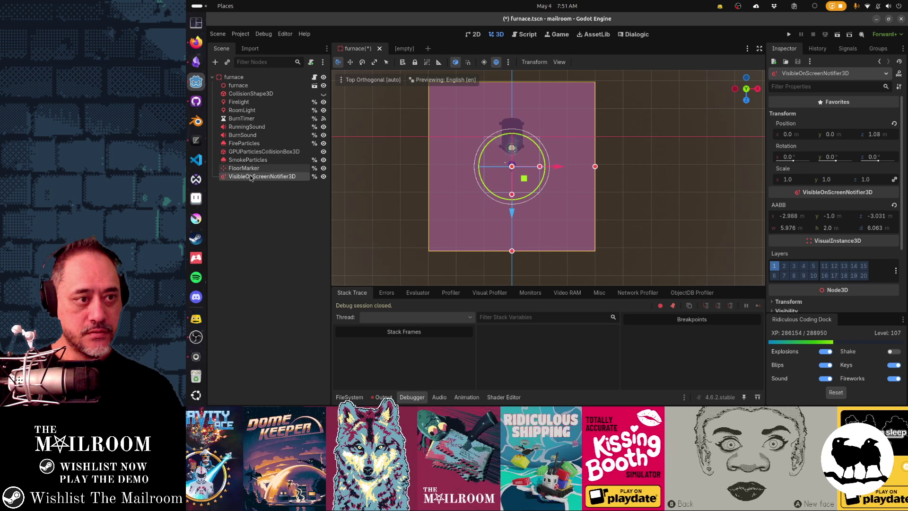
{"action": "left_click", "coordinate": [362, 181]}
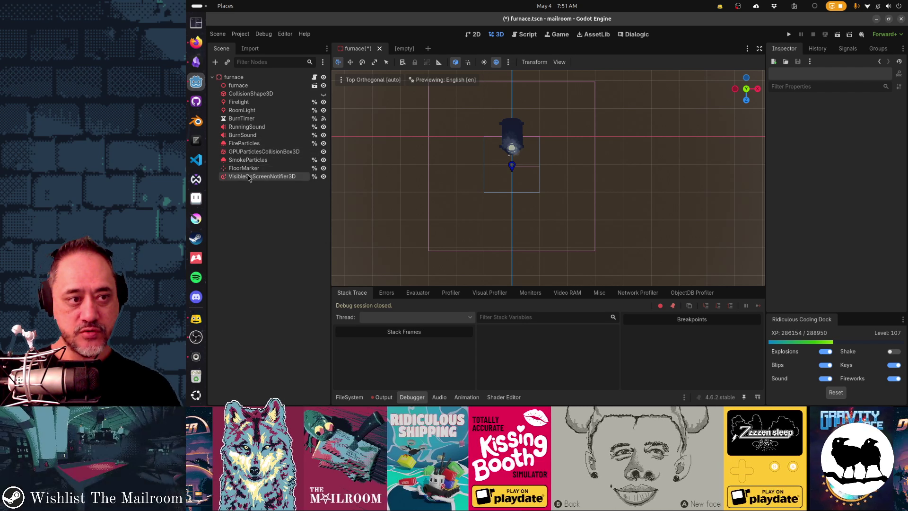
{"action": "left_click", "coordinate": [243, 110]}
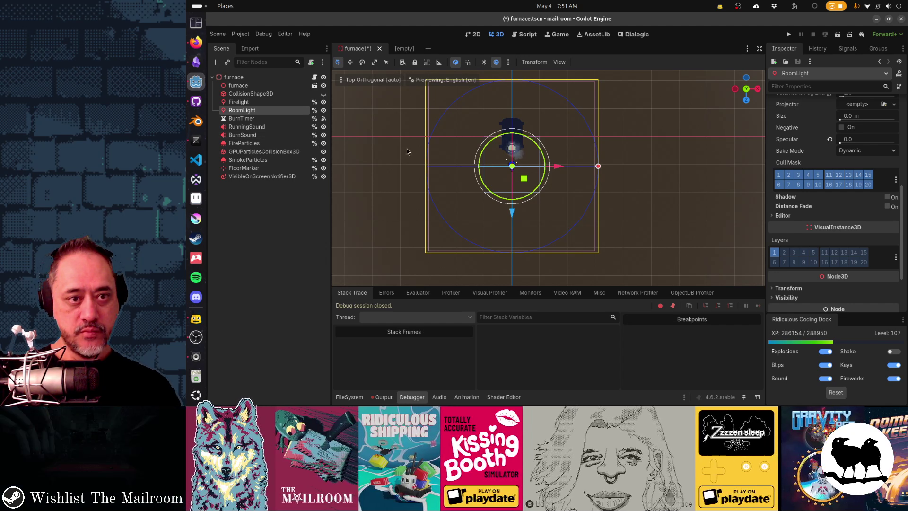
{"action": "mouse_move", "coordinate": [409, 151]}
{"action": "left_mouse_down"}
{"action": "mouse_move", "coordinate": [481, 71]}
{"action": "mouse_move", "coordinate": [512, 92]}
{"action": "mouse_move", "coordinate": [431, 210]}
{"action": "mouse_move", "coordinate": [651, 172]}
{"action": "left_mouse_up"}
Save the scene, launch the game, start a new game and walk toward the pipes and ball
{"action": "key", "text": "ctrl+s"}
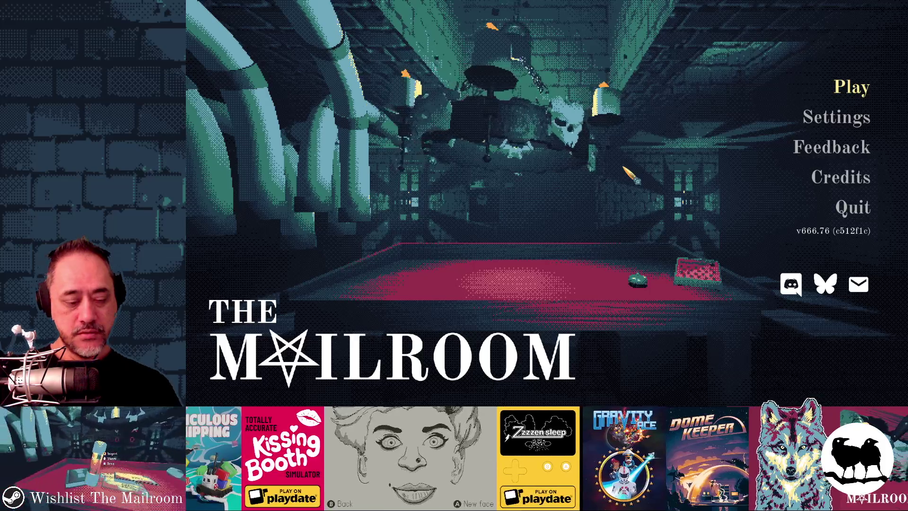
{"action": "key", "text": "Return"}
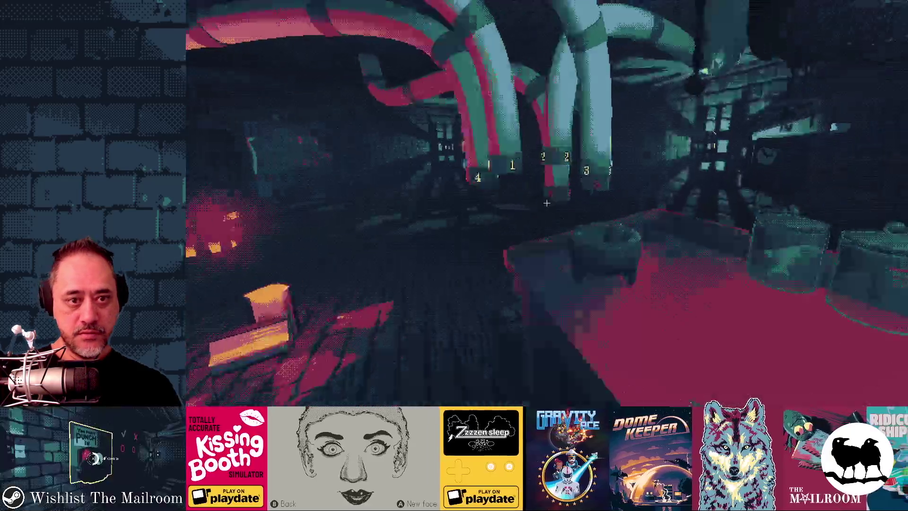
{"action": "key", "text": "w"}
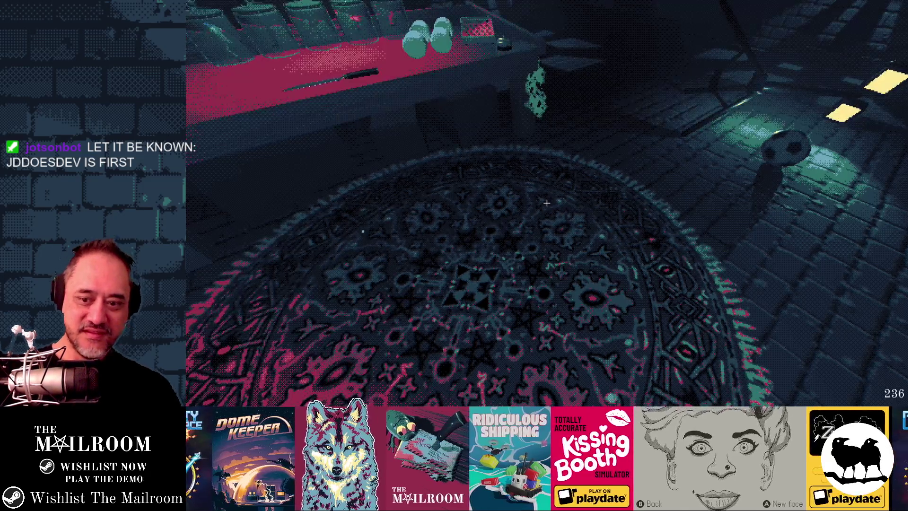
{"action": "key", "text": "w"}
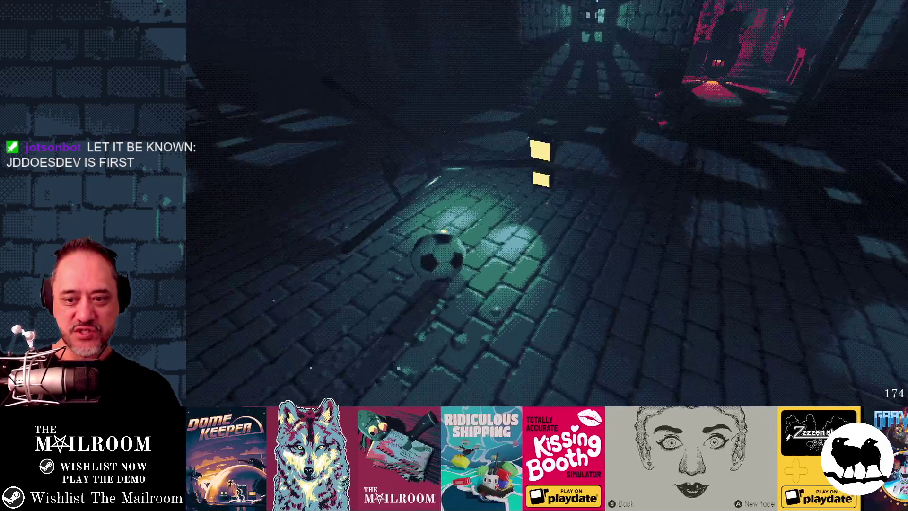
{"action": "key", "text": "w"}
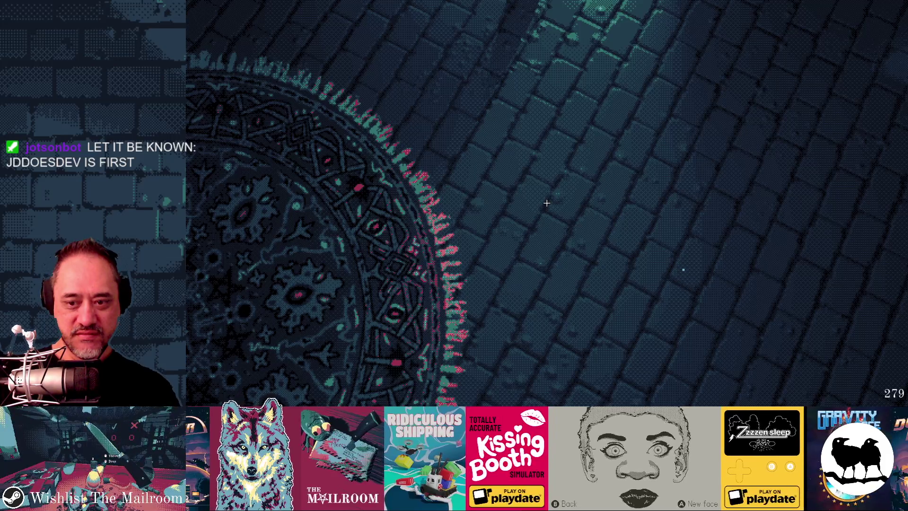
Walk around the rug and ball area to check the furnace, then quit with F8
{"action": "key", "text": "w"}
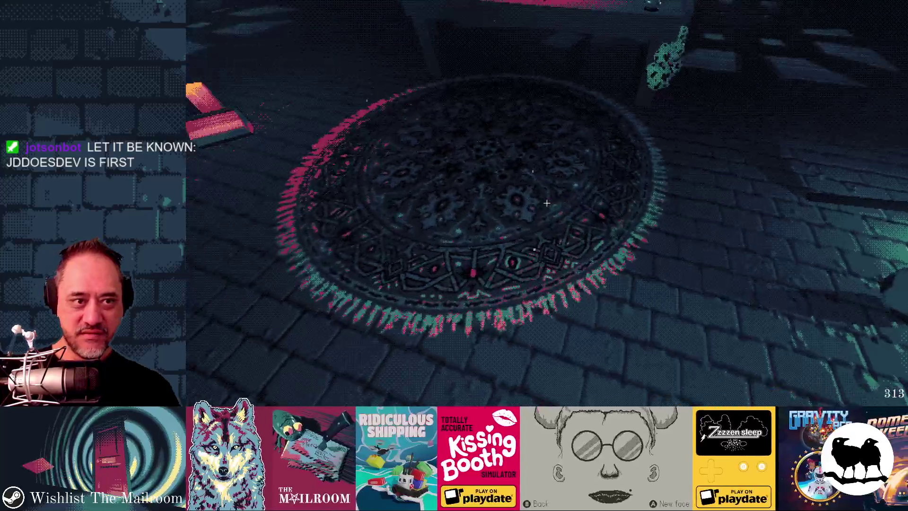
{"action": "key", "text": "w"}
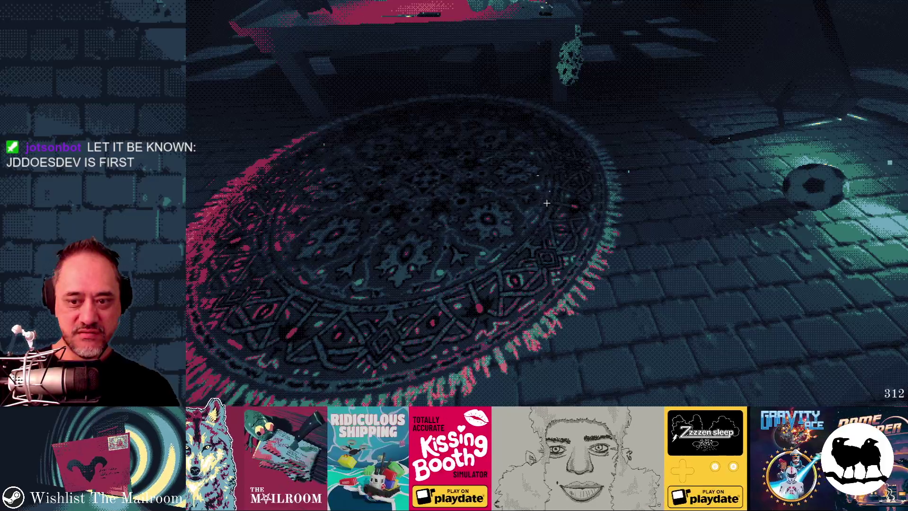
{"action": "key", "text": "w"}
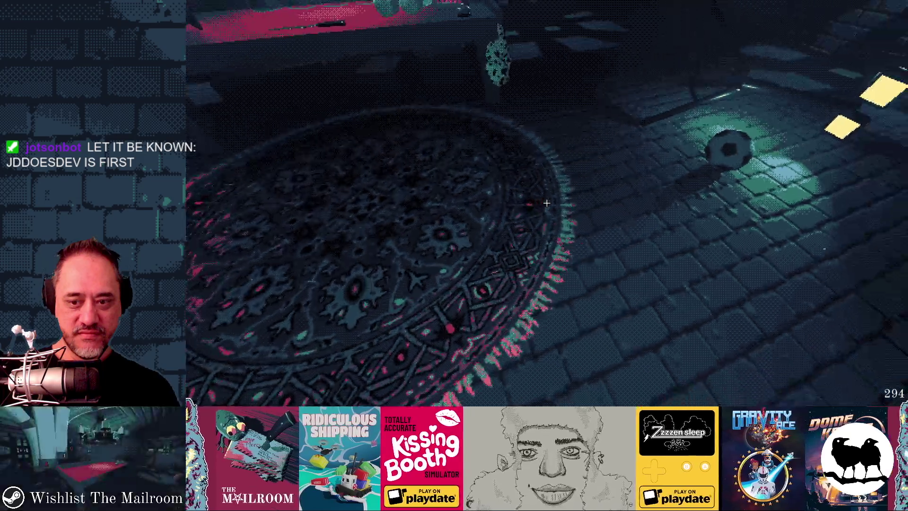
{"action": "key", "text": "w"}
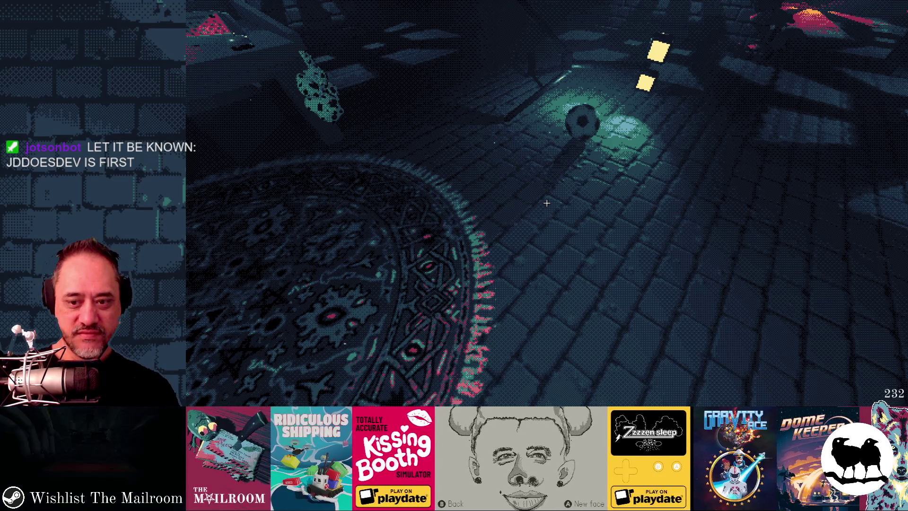
{"action": "key", "text": "Left"}
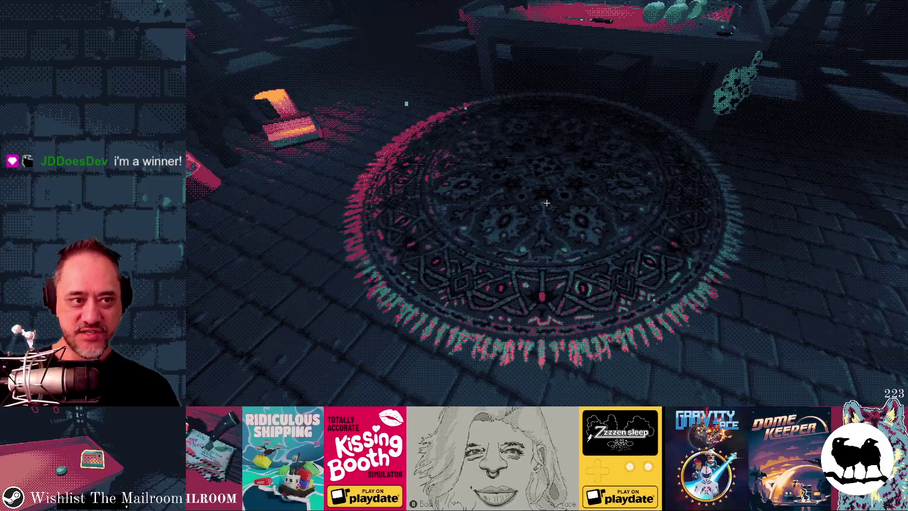
{"action": "key", "text": "F8"}
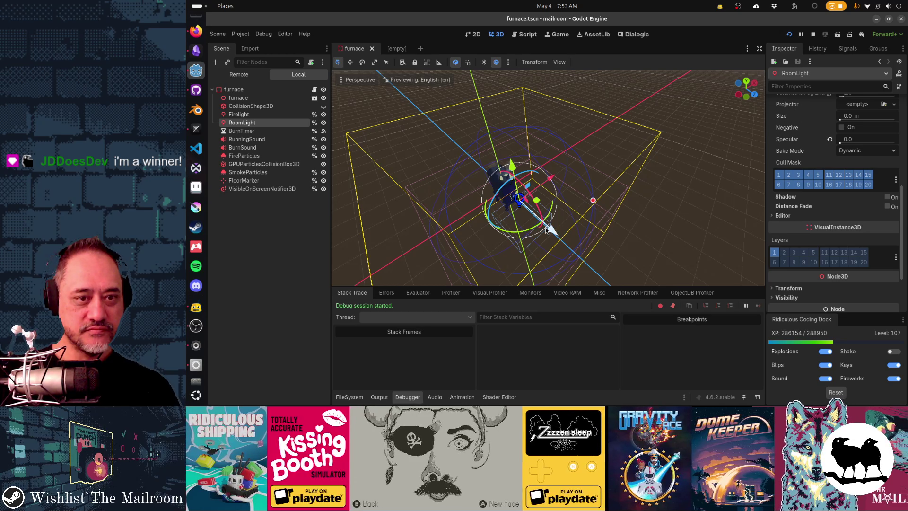
Shrink the notifier box along X and Z to about 1.36 by 1.32 m, then save and run with F5
{"action": "left_click_drag", "start_coordinate": [577, 220], "coordinate": [595, 244]}
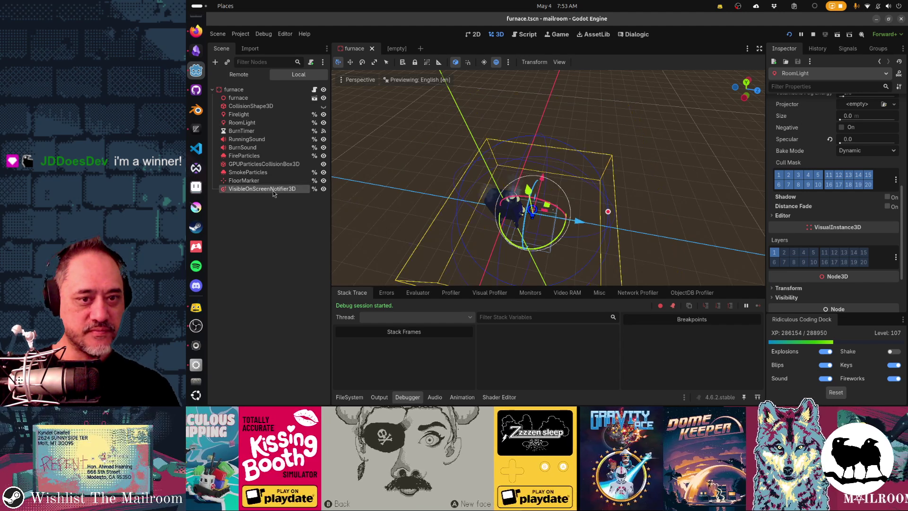
{"action": "left_click", "coordinate": [273, 190]}
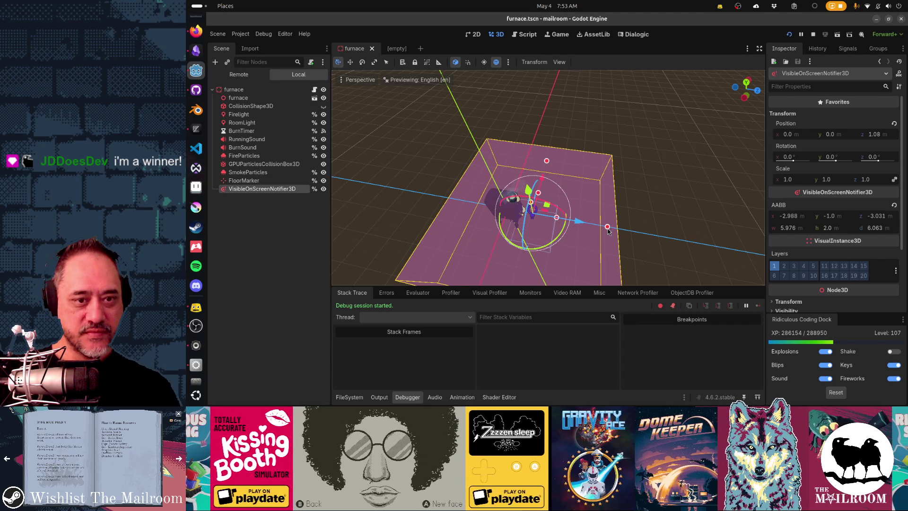
{"action": "left_click_drag", "start_coordinate": [546, 162], "coordinate": [538, 200]}
{"action": "left_click_drag", "start_coordinate": [606, 225], "coordinate": [550, 222]}
{"action": "key", "text": "F5"}
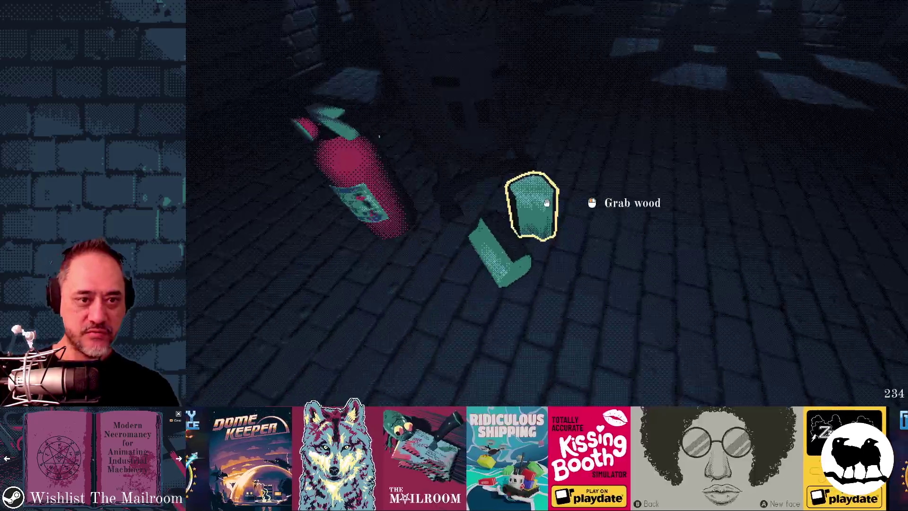
Pick up the wood, light the stove, test the canister pipes and grab the extinguisher, then return to Godot
{"action": "left_click", "coordinate": [547, 202]}
{"action": "left_click", "coordinate": [547, 202]}
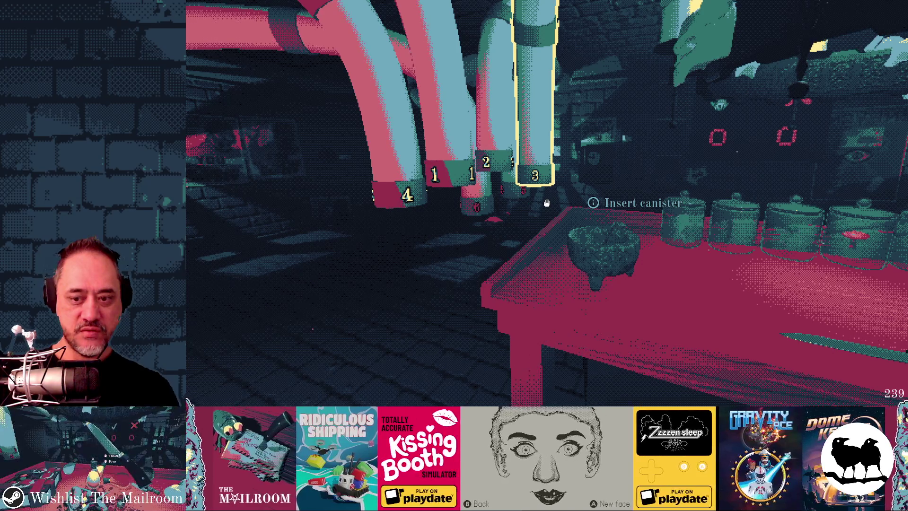
{"action": "key", "text": "w"}
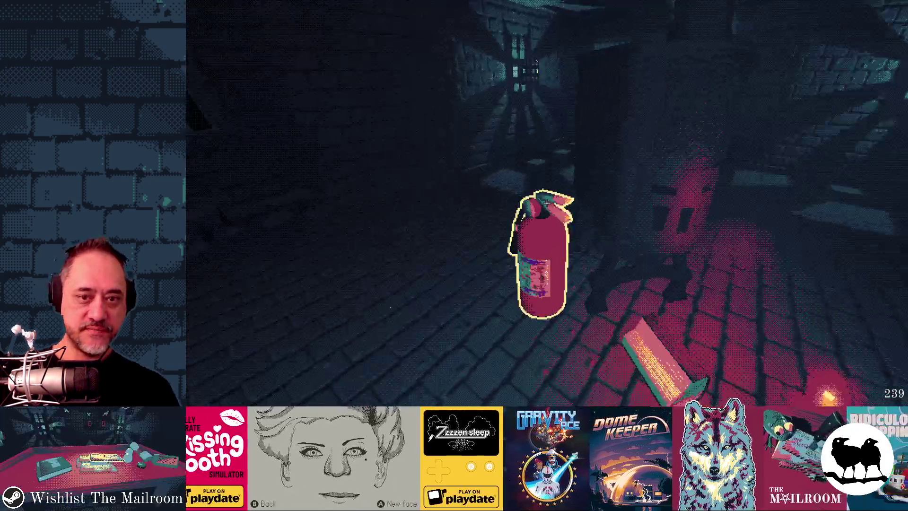
{"action": "left_click", "coordinate": [546, 202]}
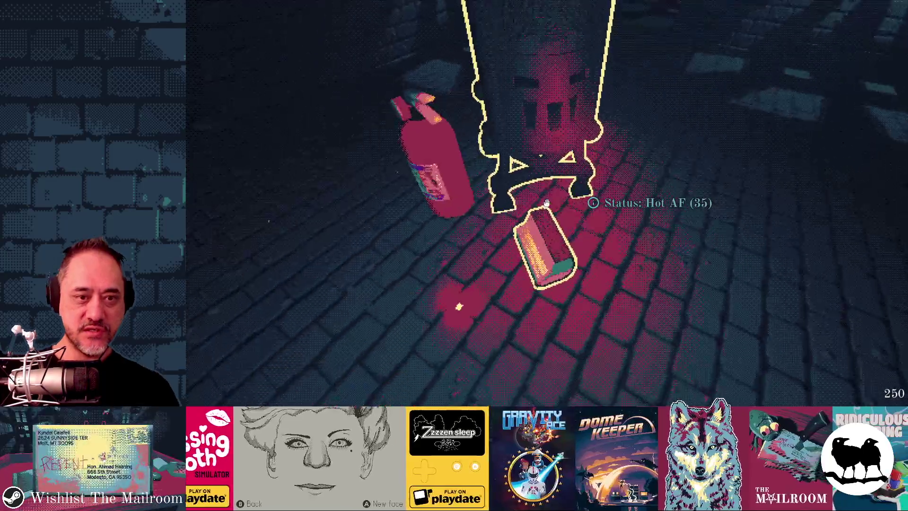
{"action": "key", "text": "alt+Tab"}
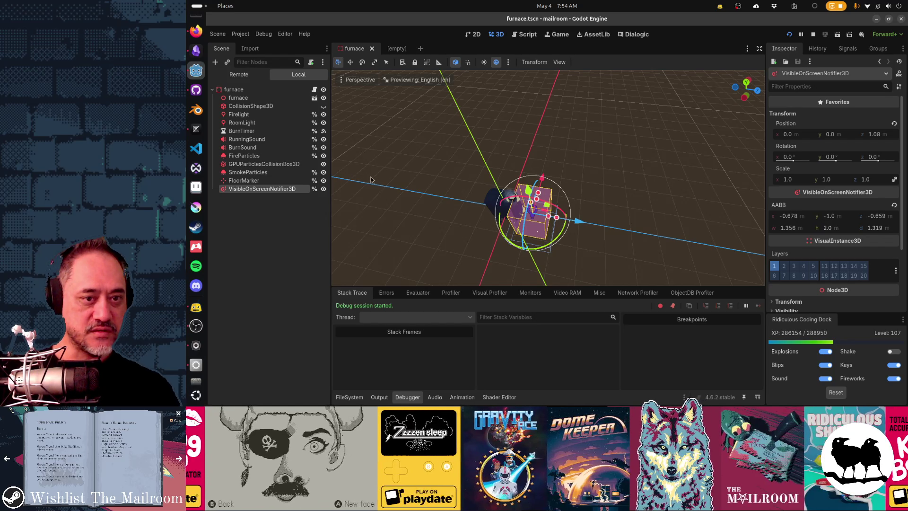
Enlarge the notifier box back to about 5.98 by 6.06 m, save, then resume the game and grab the wood
{"action": "left_click_drag", "start_coordinate": [548, 216], "coordinate": [563, 212]}
{"action": "key", "text": "ctrl+s"}
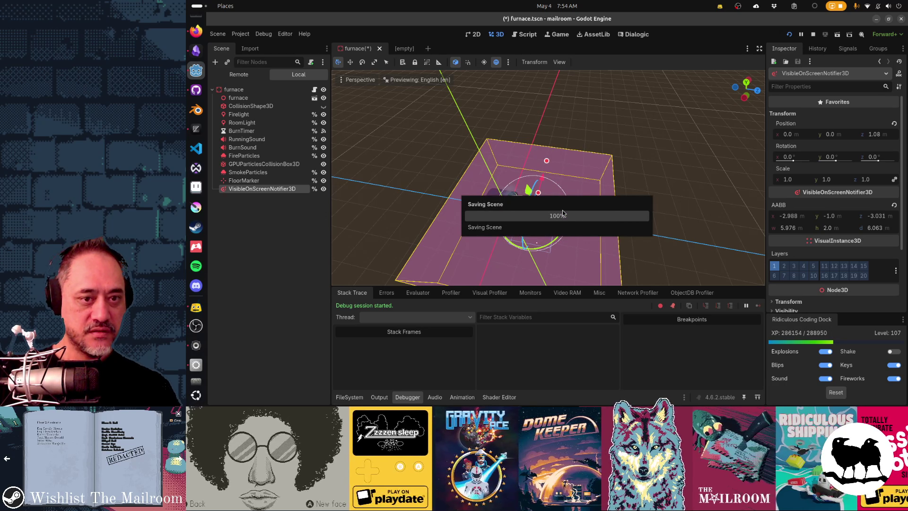
{"action": "key", "text": "alt+Tab"}
{"action": "left_click", "coordinate": [565, 153]}
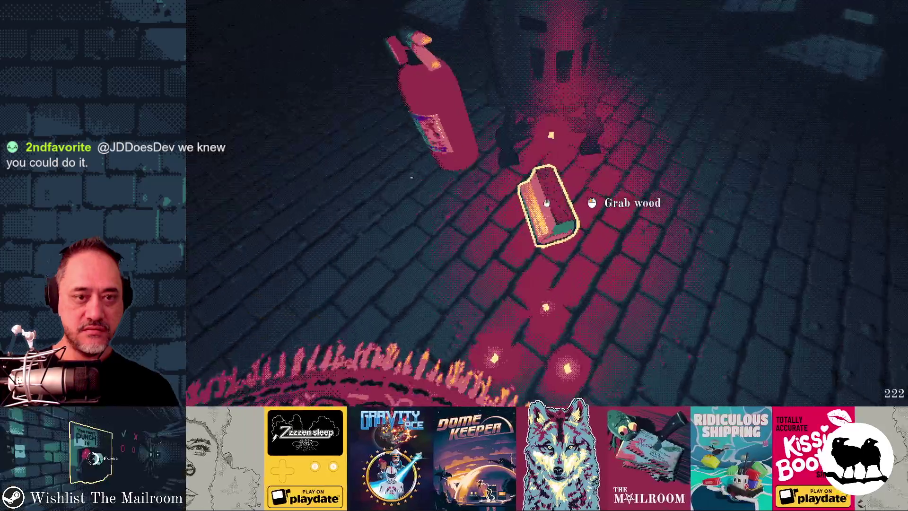
{"action": "left_click", "coordinate": [546, 203]}
{"action": "left_click_drag", "start_coordinate": [546, 202], "coordinate": [546, 203]}
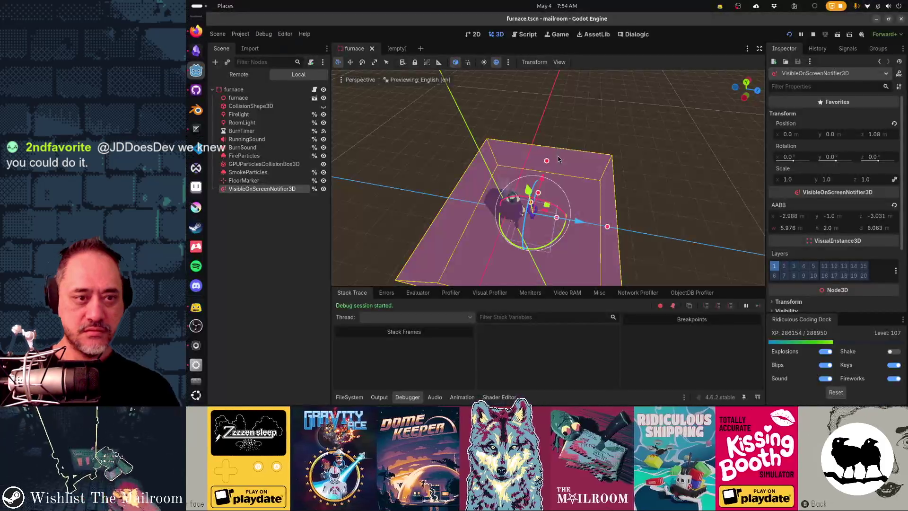
In furnace.gd, add a %FireLight.show() line below %RoomLight.show()
{"action": "key", "text": "alt+Tab"}
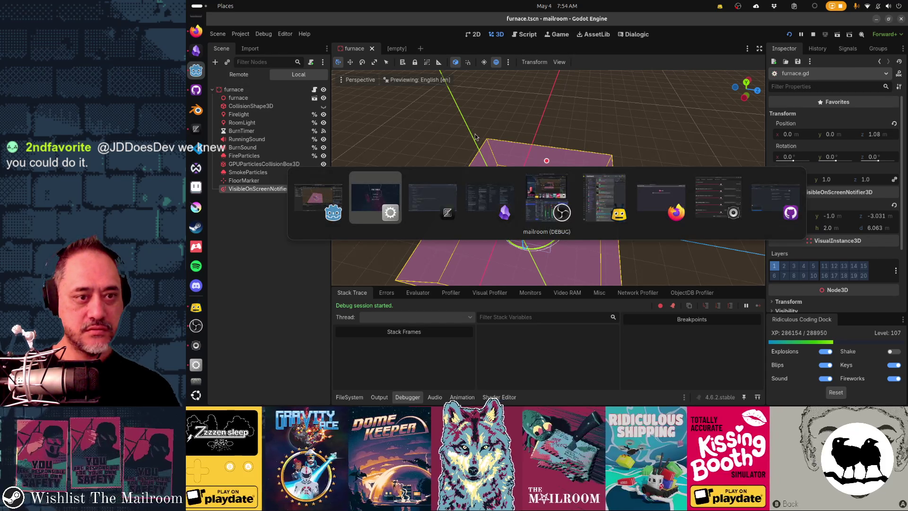
{"action": "key", "text": "alt+Tab"}
{"action": "scroll", "coordinate": [481, 285], "scroll_direction": "down", "scroll_amount": 6}
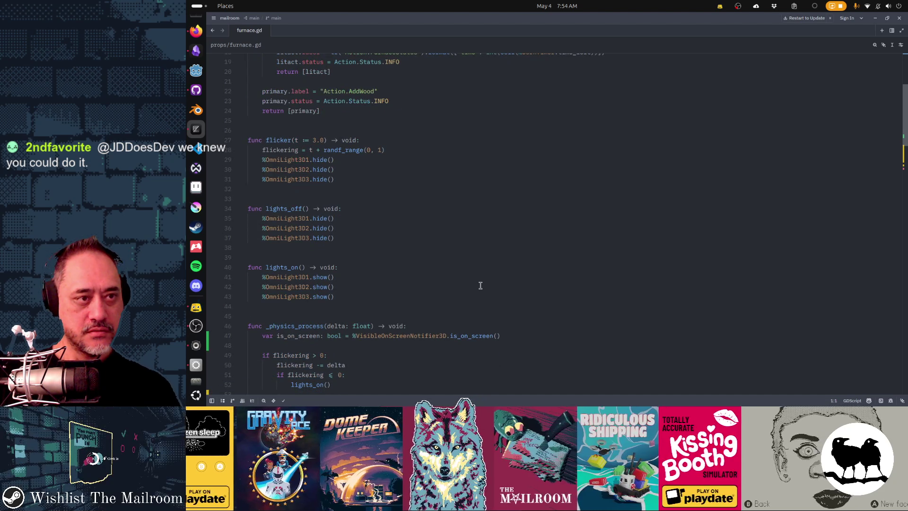
{"action": "scroll", "coordinate": [481, 286], "scroll_direction": "up", "scroll_amount": 5}
{"action": "scroll", "coordinate": [481, 286], "scroll_direction": "down", "scroll_amount": 15}
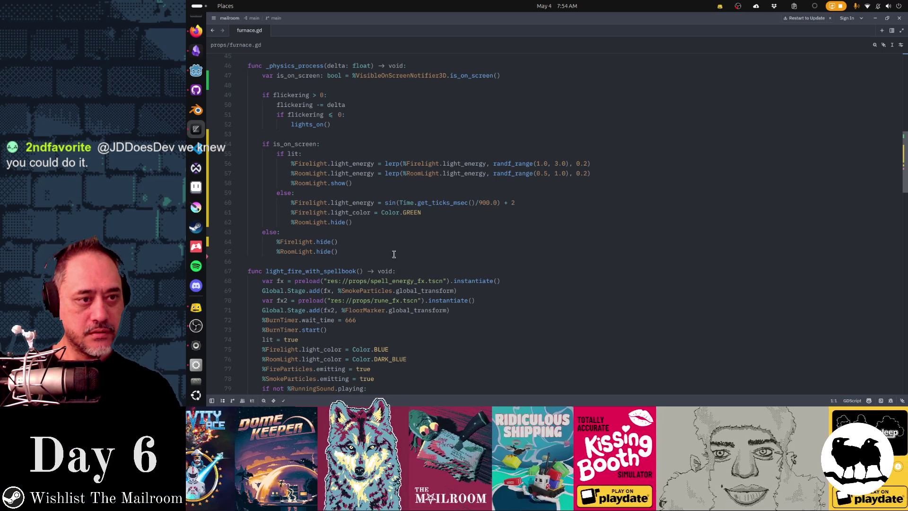
{"action": "left_click", "coordinate": [369, 185]}
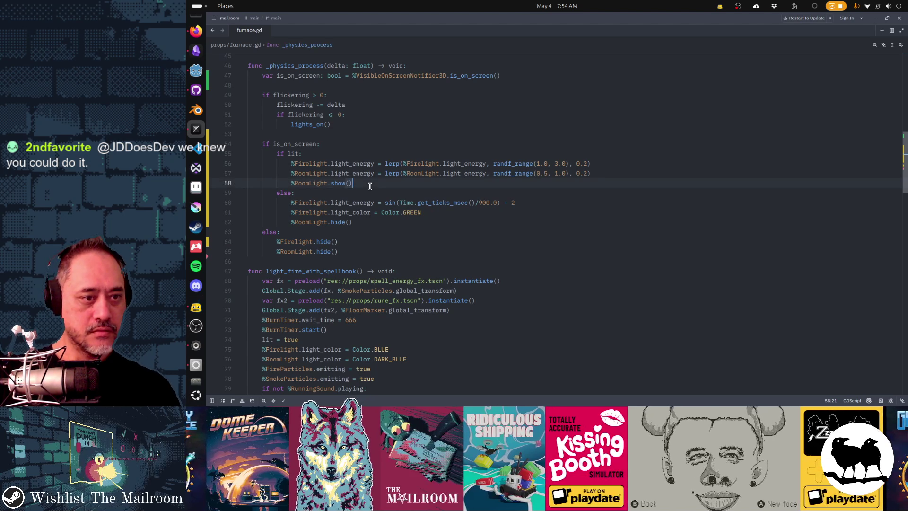
{"action": "key", "text": "Return"}
{"action": "type", "text": "%FireL"}
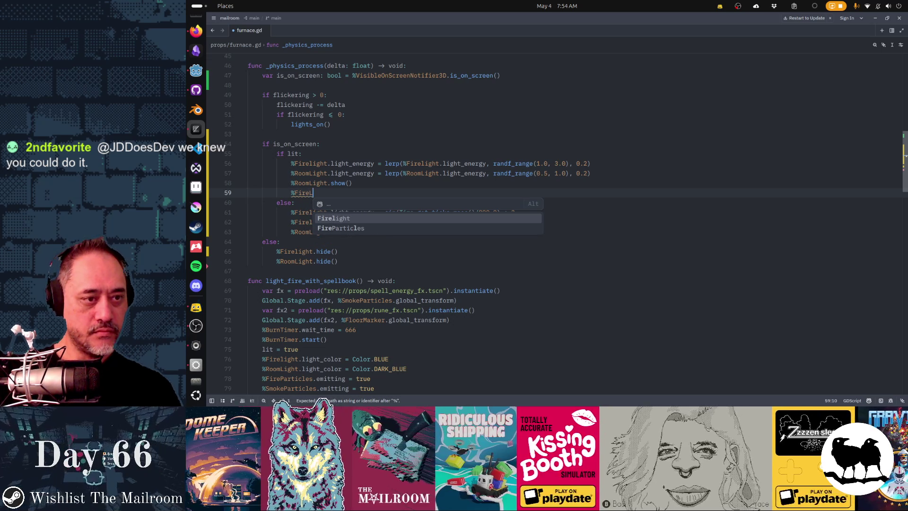
{"action": "type", "text": "ight.show()"}
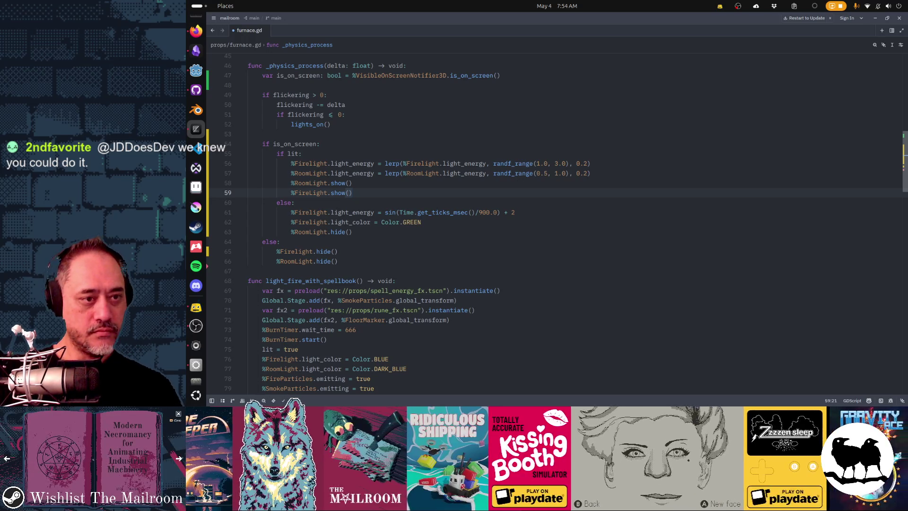
Move the FireLight show line under is_on_screen, keeping %RoomLight.show() under the lit branch
{"action": "left_click", "coordinate": [291, 192]}
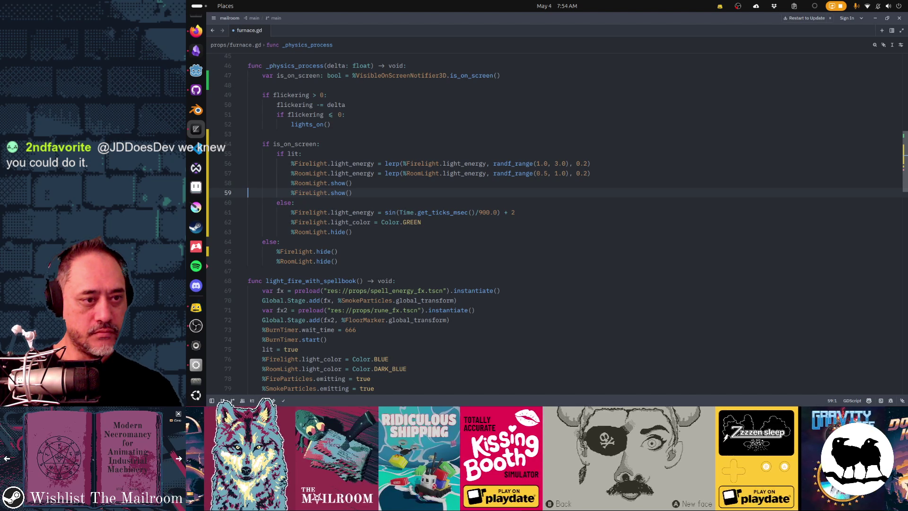
{"action": "key", "text": "Down"}
{"action": "key", "text": "Down"}
{"action": "key", "text": "Down"}
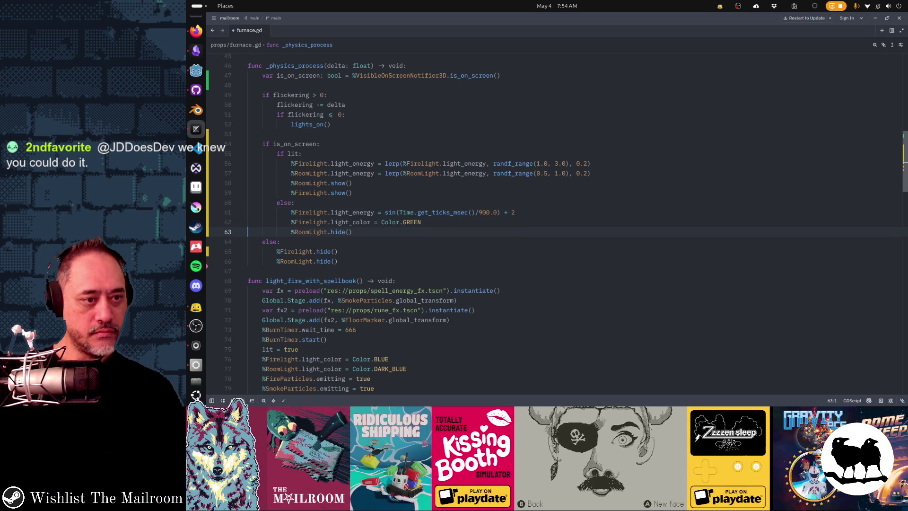
{"action": "key", "text": "Up"}
{"action": "key", "text": "Up"}
{"action": "key", "text": "Up"}
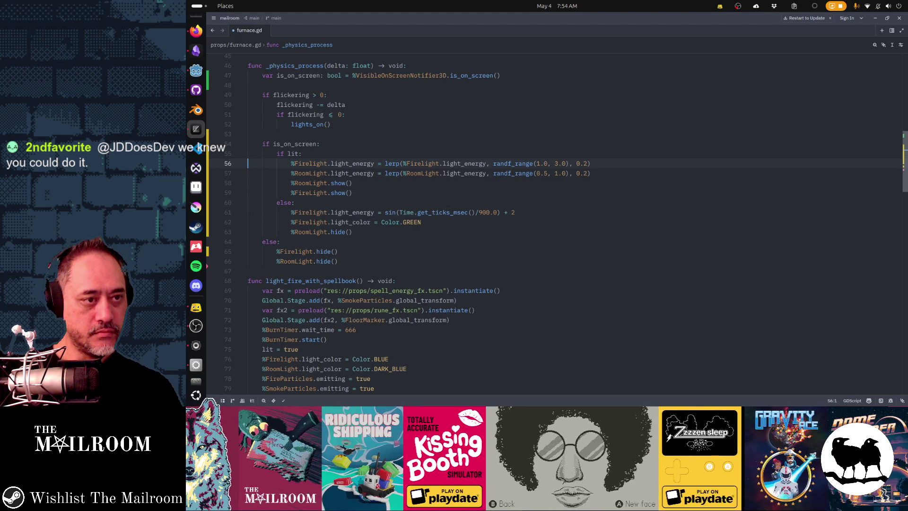
{"action": "type", "text": "%FireLight.show()"}
{"action": "key", "text": "Down"}
{"action": "key", "text": "Down"}
{"action": "key", "text": "Down"}
{"action": "key", "text": "ctrl+x"}
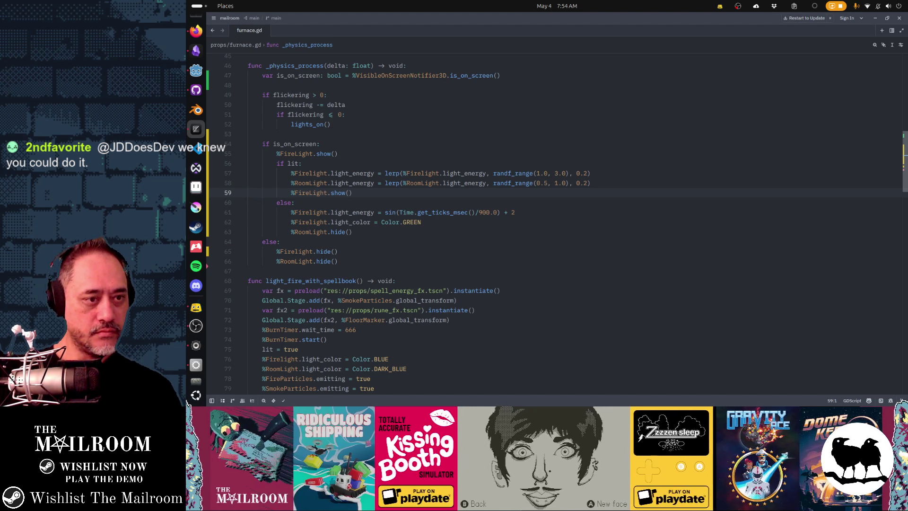
{"action": "key", "text": "ctrl+v"}
{"action": "key", "text": "ctrl+x"}
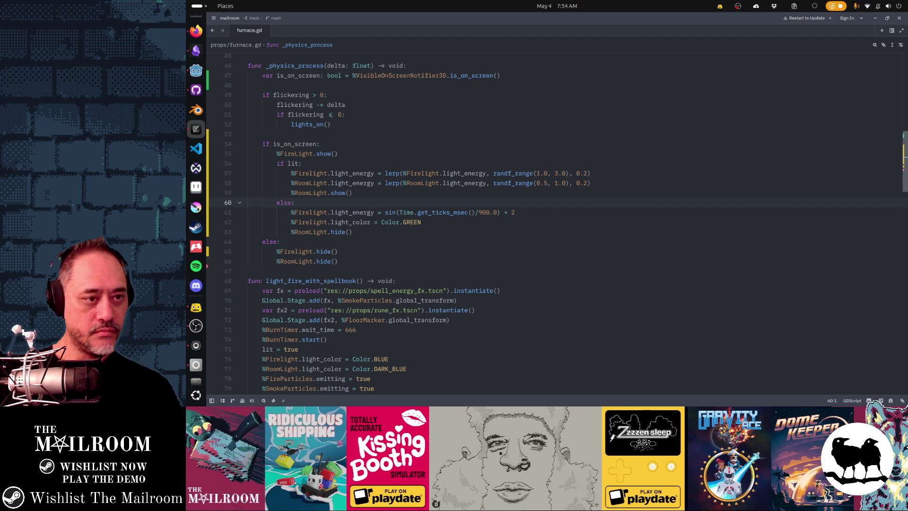
Correct the FireLight spelling to Firelight on line 55, then return to the running game
{"action": "key", "text": "alt+Tab"}
{"action": "key", "text": "alt+Tab"}
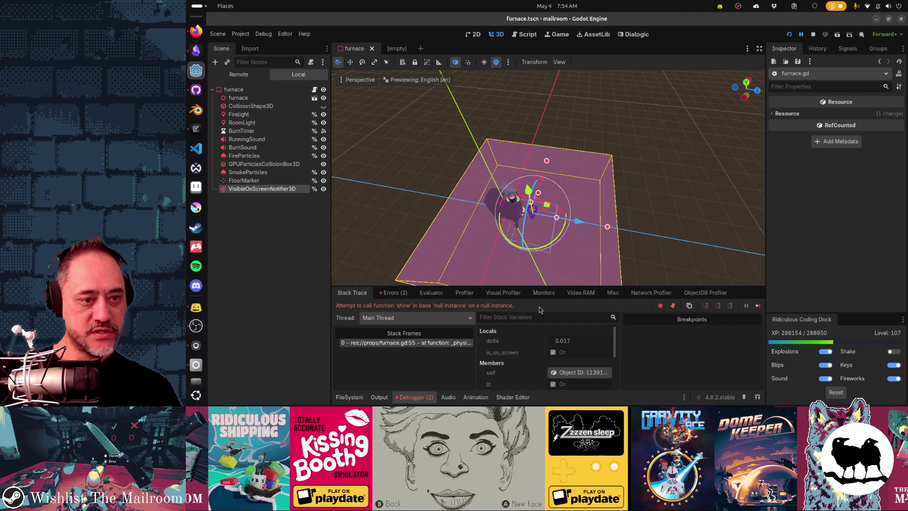
{"action": "key", "text": "alt+Tab"}
{"action": "key", "text": "alt+Tab"}
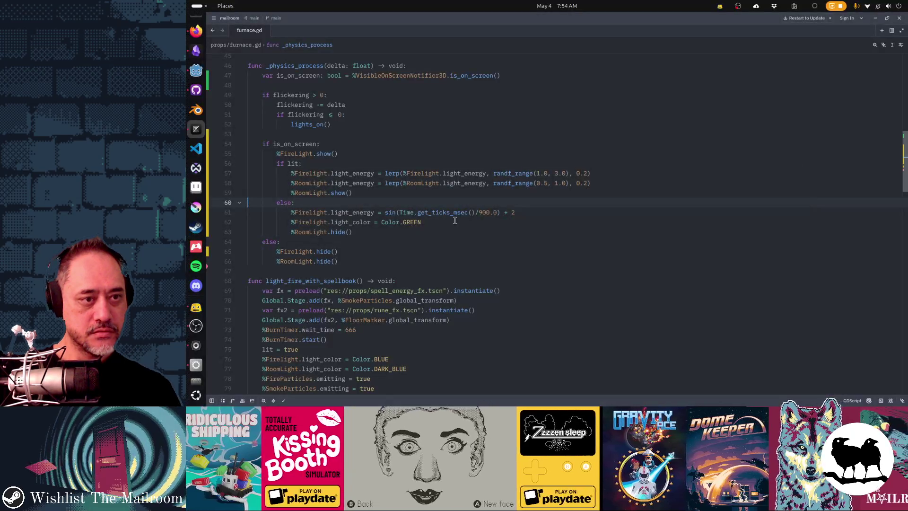
{"action": "left_click", "coordinate": [316, 174]}
{"action": "left_click", "coordinate": [299, 155]}
{"action": "key", "text": "BackSpace"}
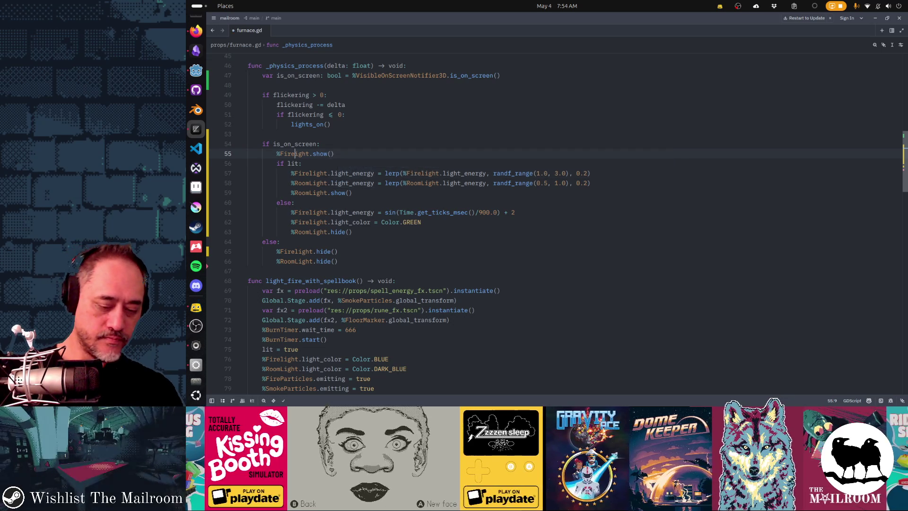
{"action": "type", "text": "l"}
{"action": "key", "text": "alt+Tab"}
{"action": "key", "text": "alt+Tab"}
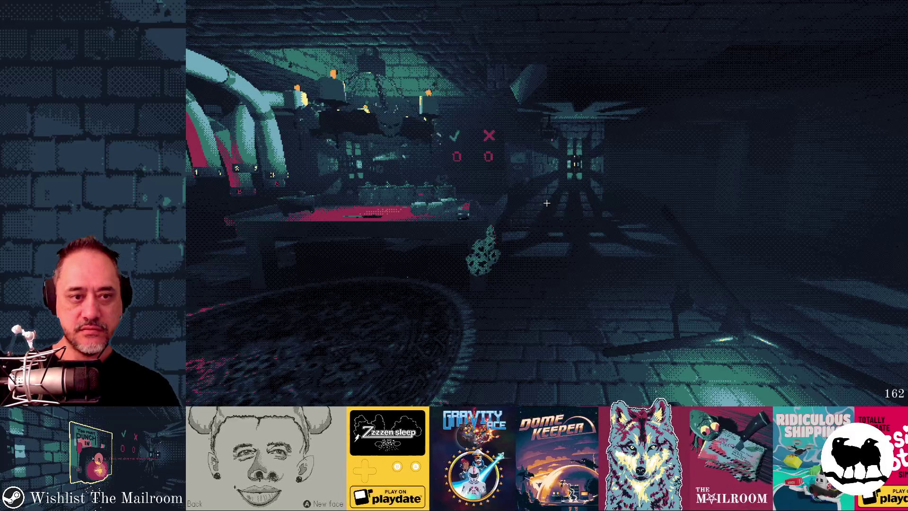
Walk toward the table in the game, then stop the run with Escape
{"action": "key", "text": "w"}
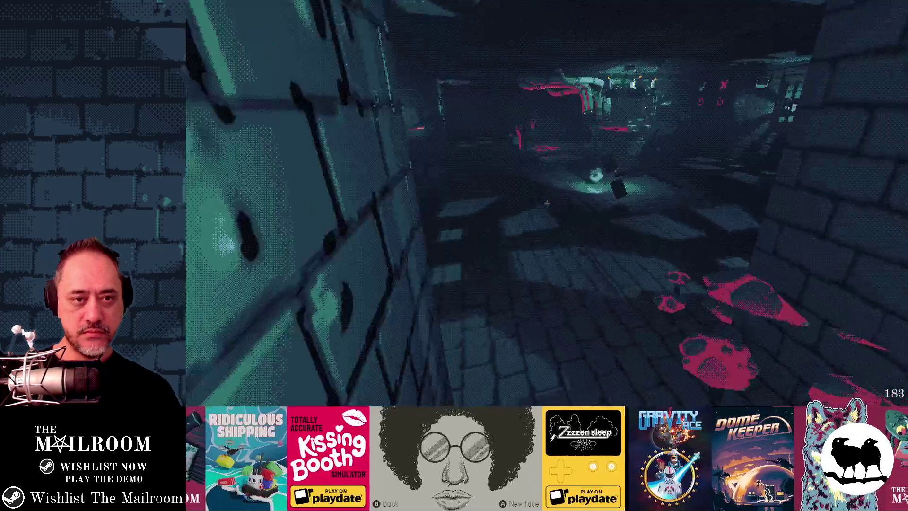
{"action": "key", "text": "Escape"}
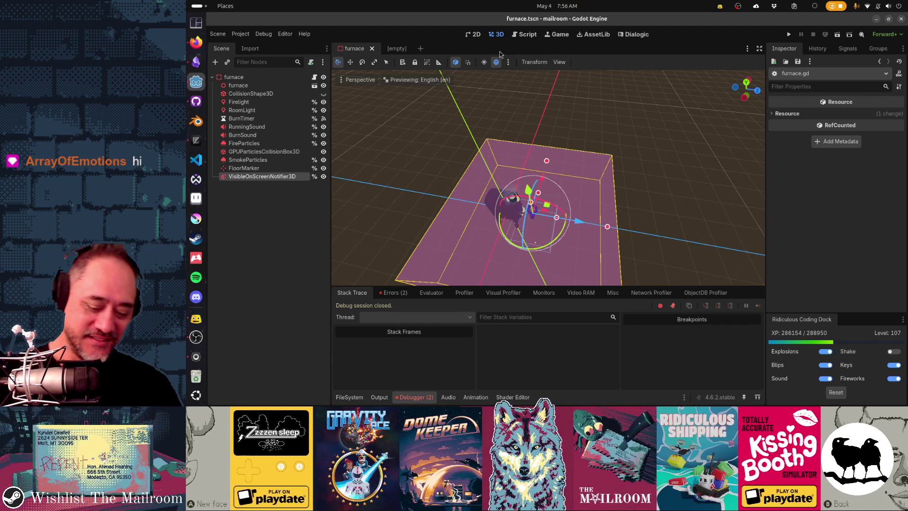
Open the quick-open resource list with Shift+Alt+O
{"action": "key", "text": "shift+alt+o"}
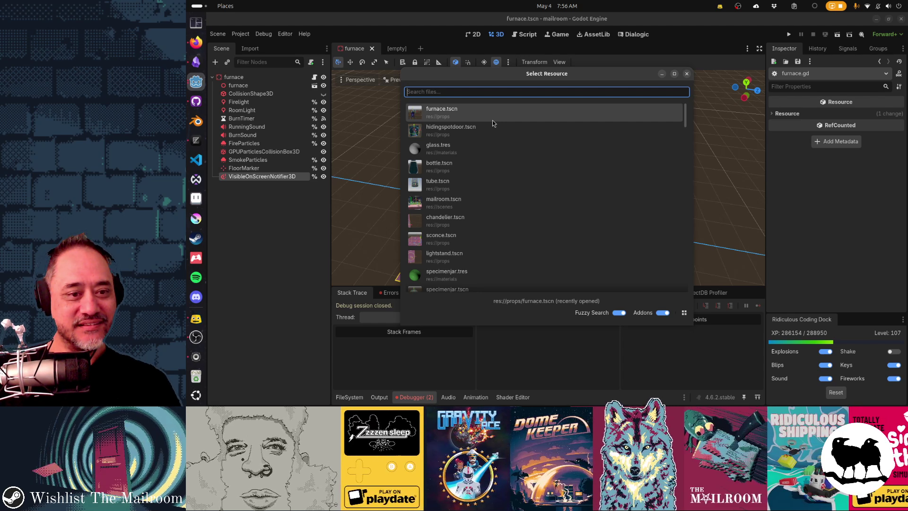
Search for 'compressor', open compressor.tscn and select its root node
{"action": "type", "text": "compressor"}
{"action": "double_click", "coordinate": [493, 124]}
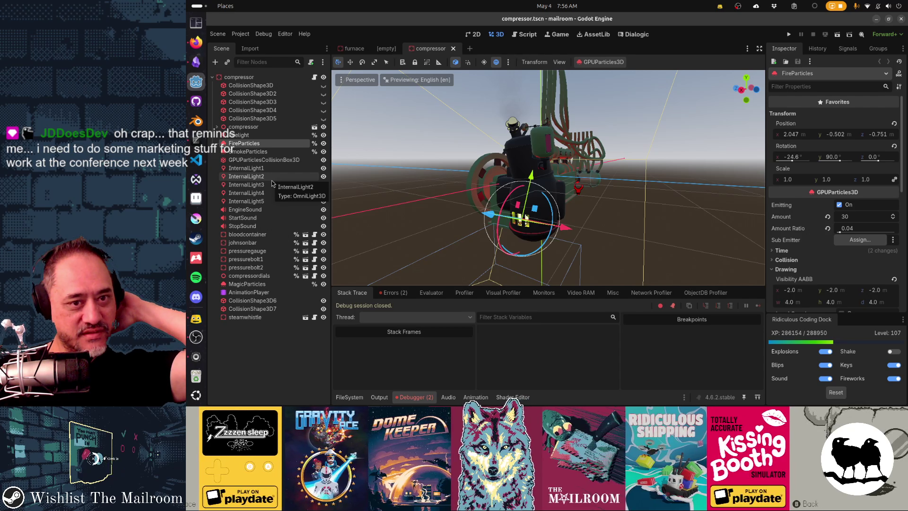
{"action": "left_click", "coordinate": [239, 77]}
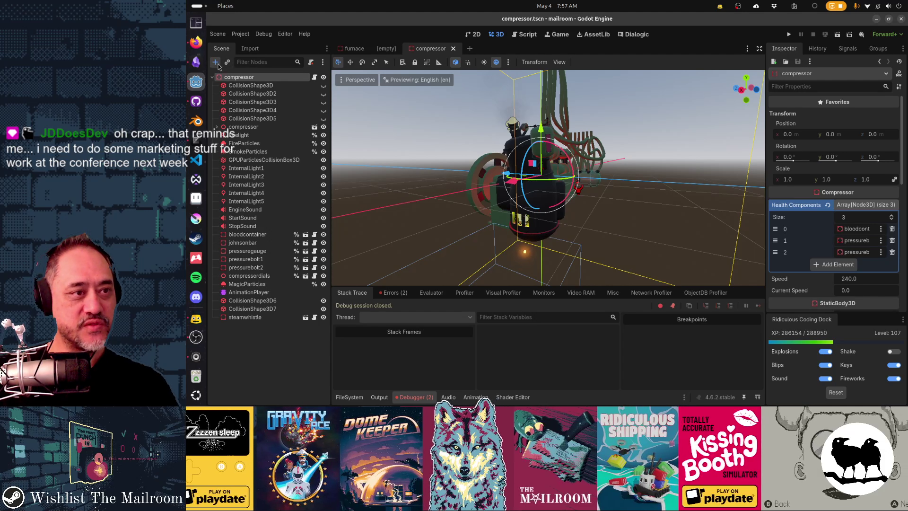
Add a VisibleOnScreenNotifier3D child node to the compressor
{"action": "left_click", "coordinate": [215, 62]}
{"action": "type", "text": "compressor"}
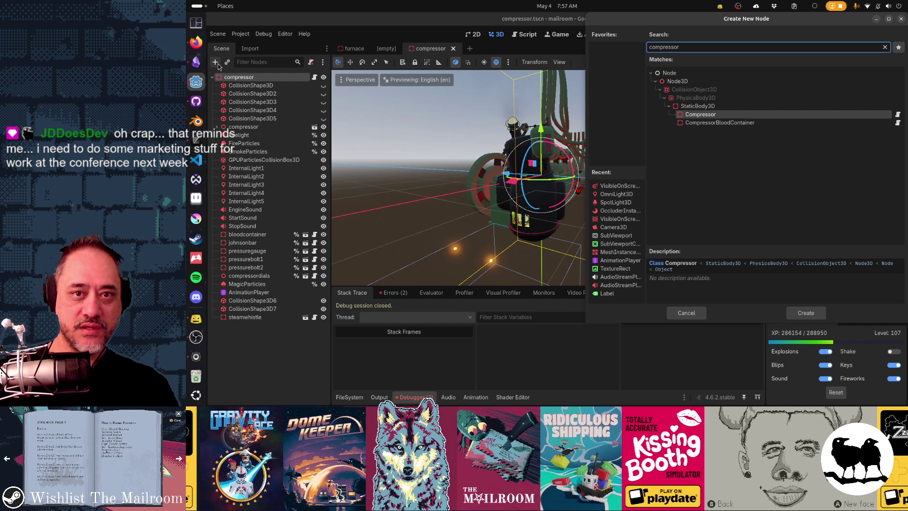
{"action": "key", "text": "ctrl+a"}
{"action": "type", "text": "v"}
{"action": "type", "text": "eon"}
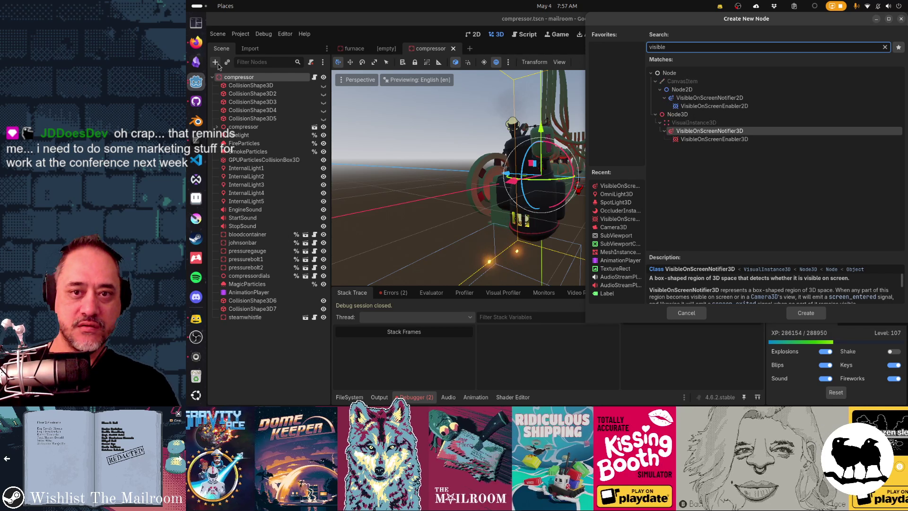
{"action": "key", "text": "Return"}
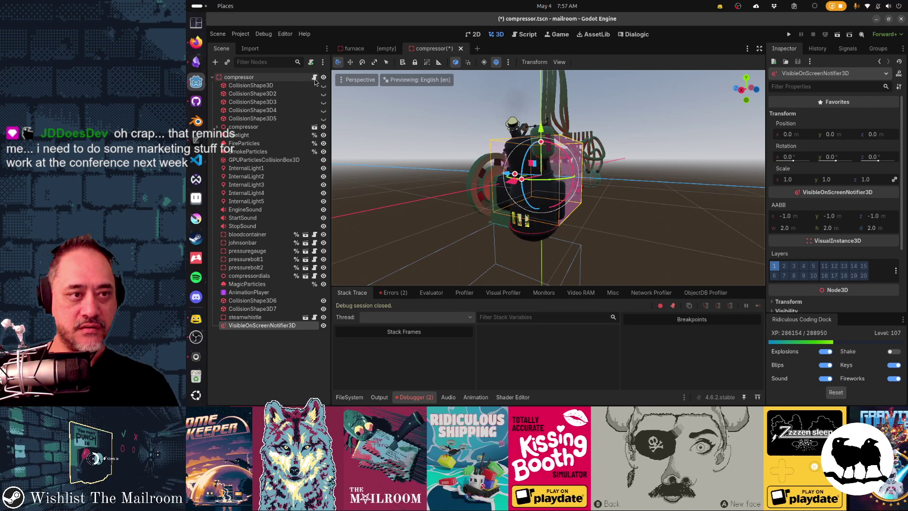
Mark the notifier as Access as Unique Name and open the compressor's script
{"action": "right_click", "coordinate": [286, 330]}
{"action": "left_click", "coordinate": [289, 335]}
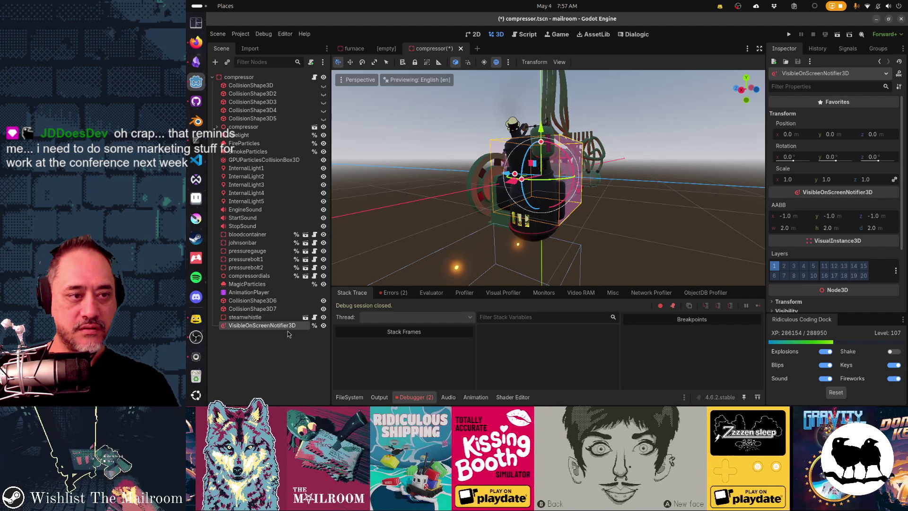
{"action": "left_click", "coordinate": [315, 77]}
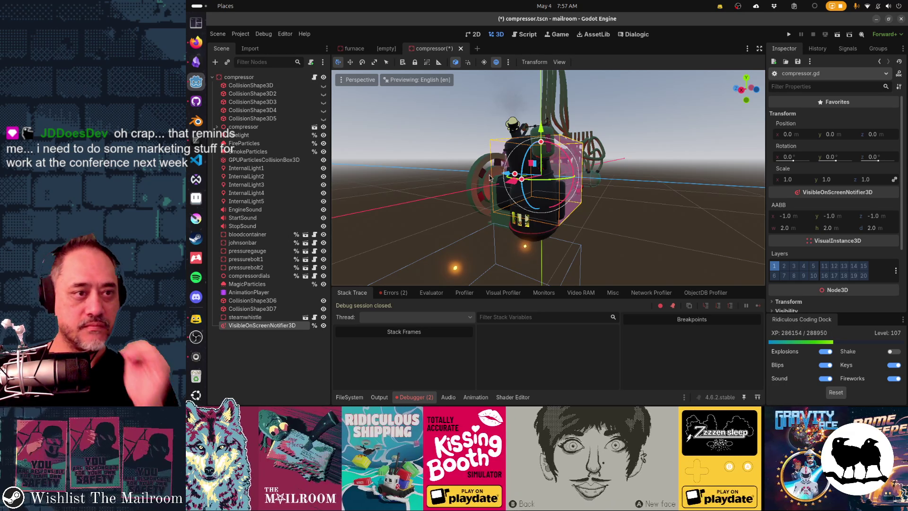
In Zed, split compressor.gd beside furnace.gd and read through its _physics_process code
{"action": "key", "text": "alt+Tab"}
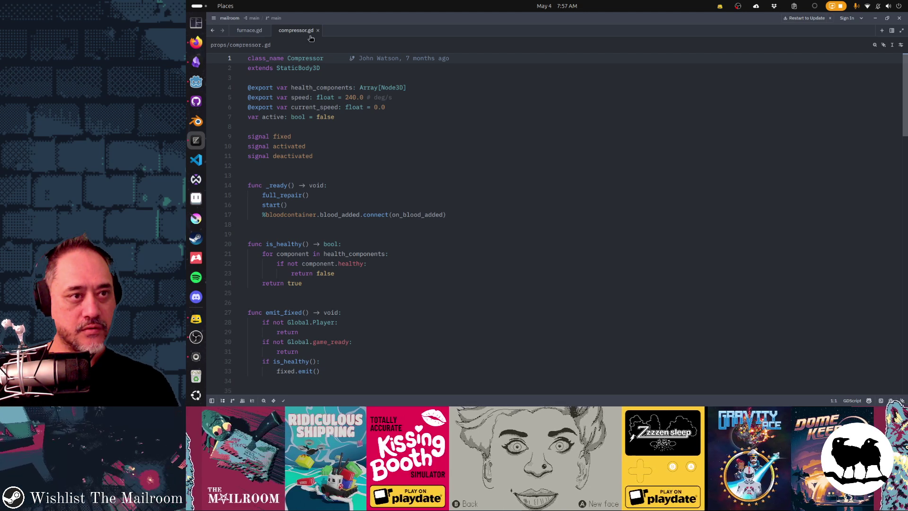
{"action": "left_click_drag", "start_coordinate": [310, 38], "coordinate": [844, 139]}
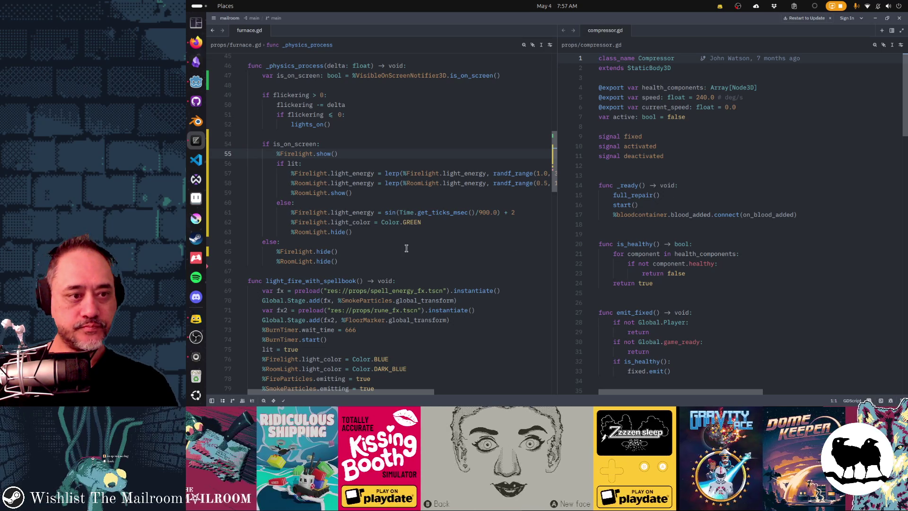
{"action": "scroll", "coordinate": [671, 240], "scroll_direction": "down", "scroll_amount": 3}
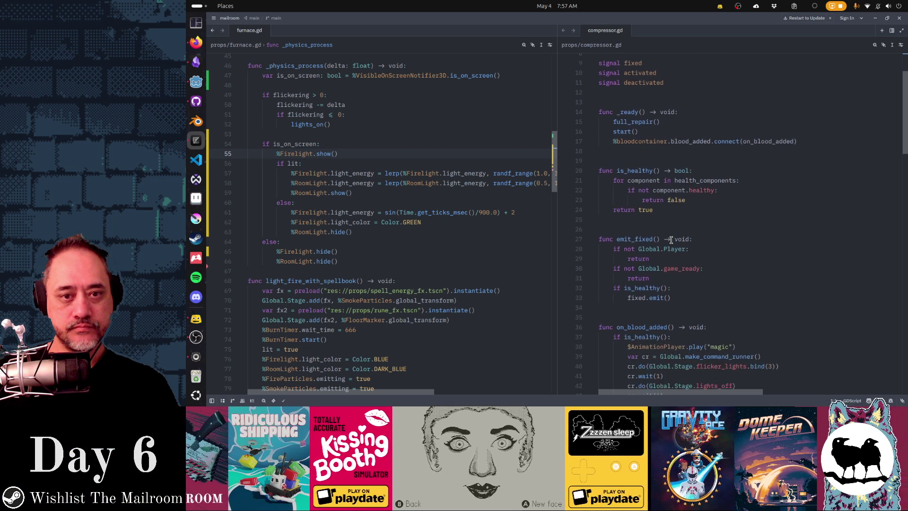
{"action": "scroll", "coordinate": [671, 240], "scroll_direction": "down", "scroll_amount": 15}
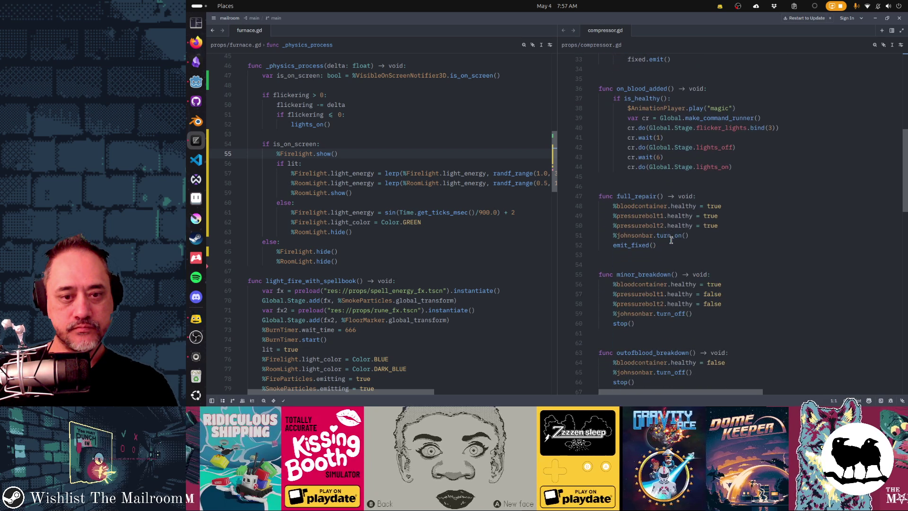
{"action": "scroll", "coordinate": [671, 240], "scroll_direction": "down", "scroll_amount": 9}
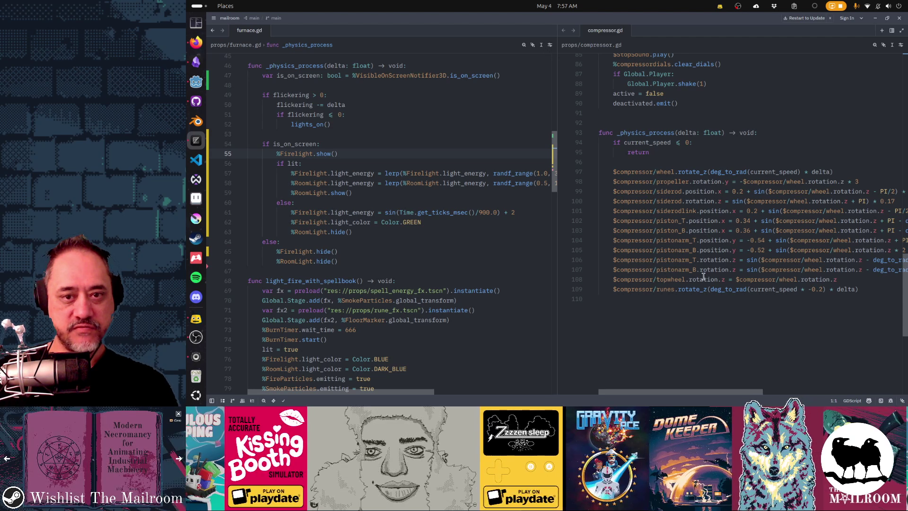
{"action": "left_click", "coordinate": [675, 182]}
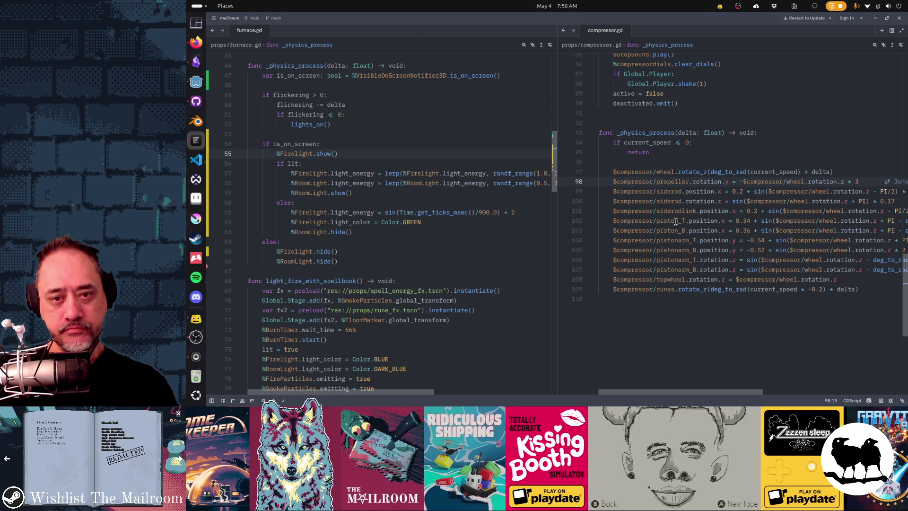
{"action": "scroll", "coordinate": [676, 223], "scroll_direction": "up", "scroll_amount": 9}
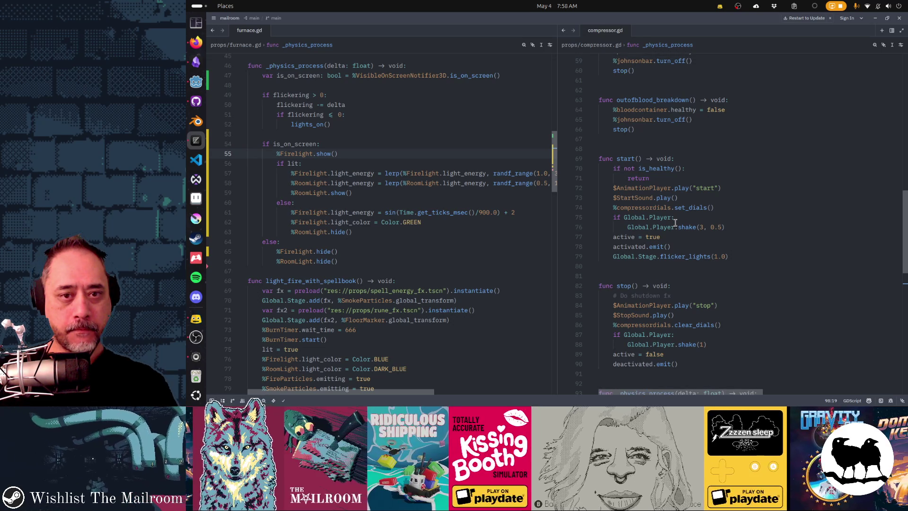
{"action": "scroll", "coordinate": [675, 222], "scroll_direction": "up", "scroll_amount": 6}
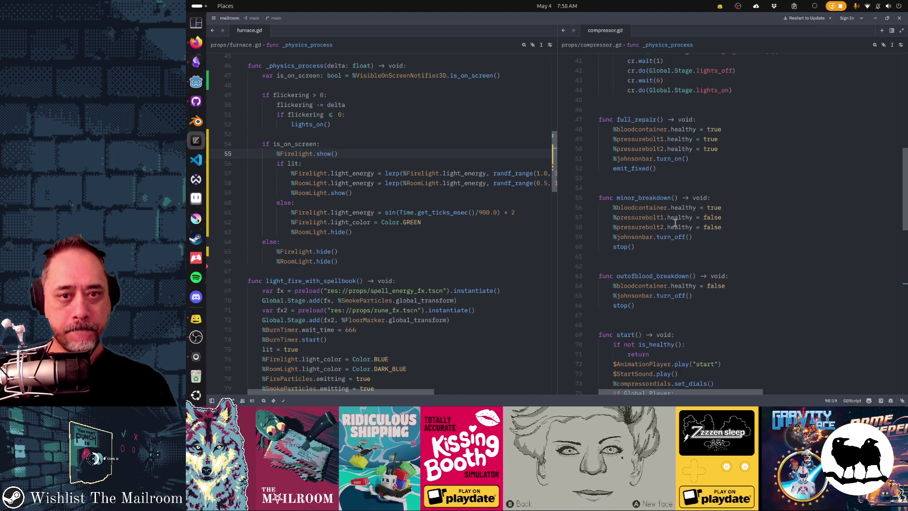
{"action": "scroll", "coordinate": [675, 222], "scroll_direction": "up", "scroll_amount": 13}
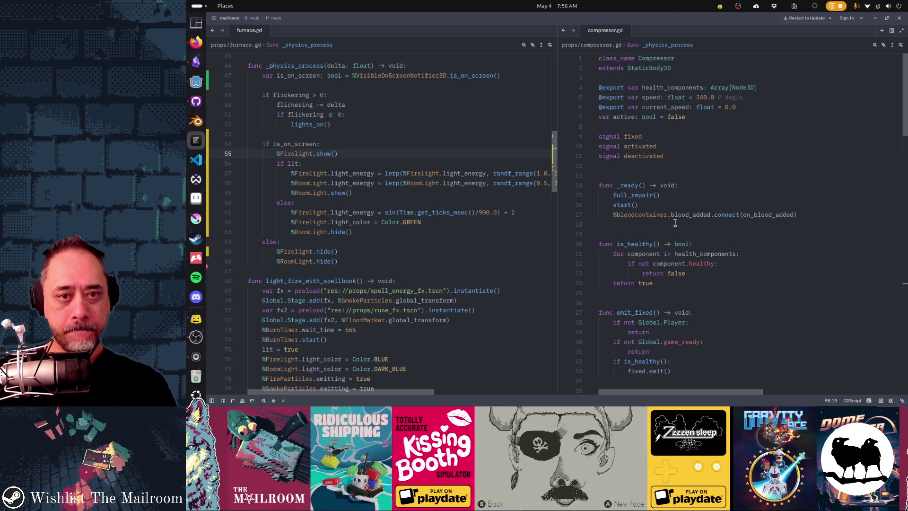
Back in Godot, step through InternalLight1–5, then select all five together
{"action": "key", "text": "alt+Tab"}
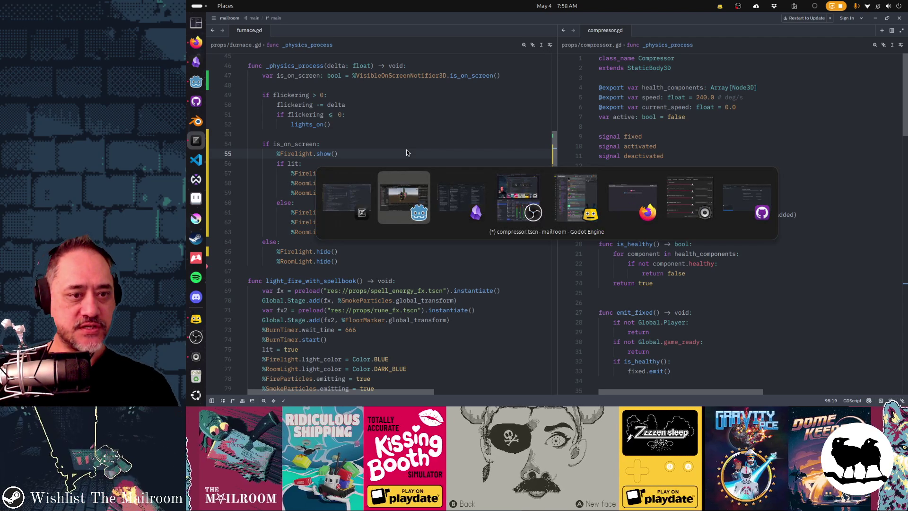
{"action": "left_click", "coordinate": [273, 169]}
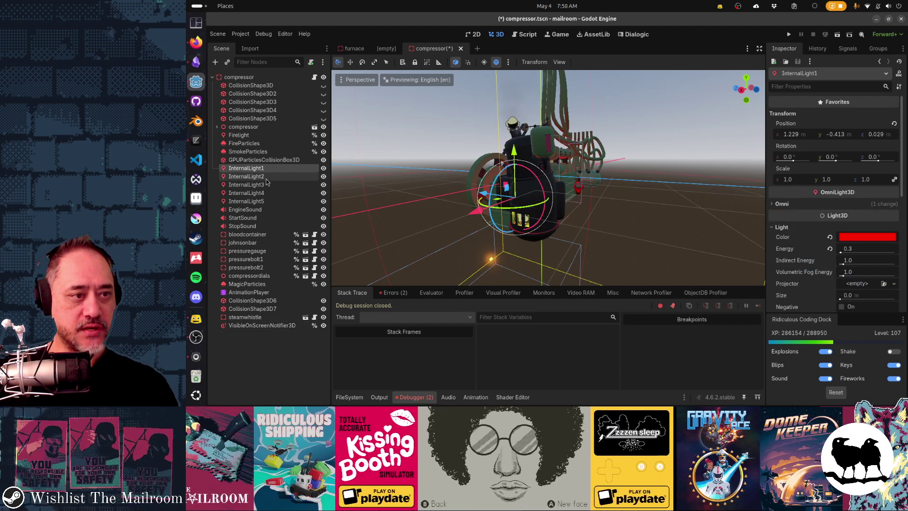
{"action": "left_click", "coordinate": [264, 176]}
{"action": "left_click", "coordinate": [263, 185]}
{"action": "left_click", "coordinate": [263, 193]}
{"action": "left_click", "coordinate": [265, 201]}
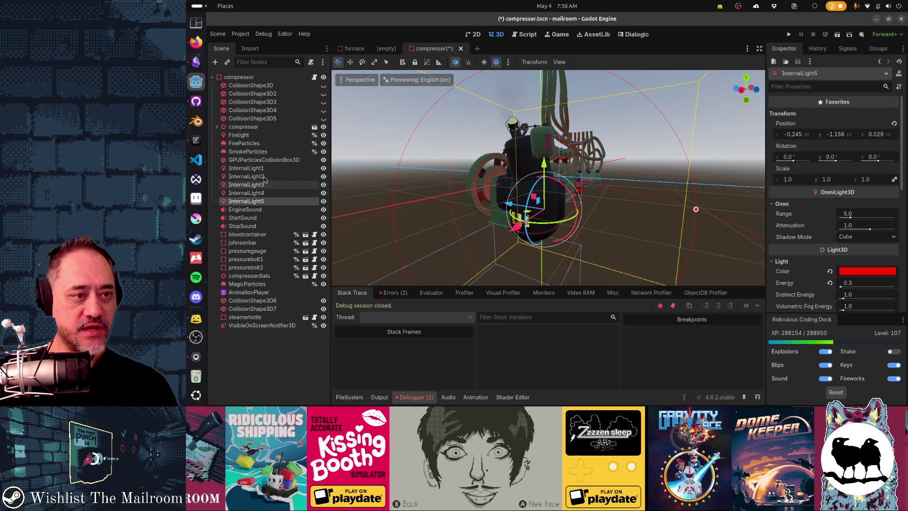
{"action": "left_click", "coordinate": [263, 168], "text": "shift"}
{"action": "scroll", "coordinate": [853, 185], "scroll_direction": "down", "scroll_amount": 1}
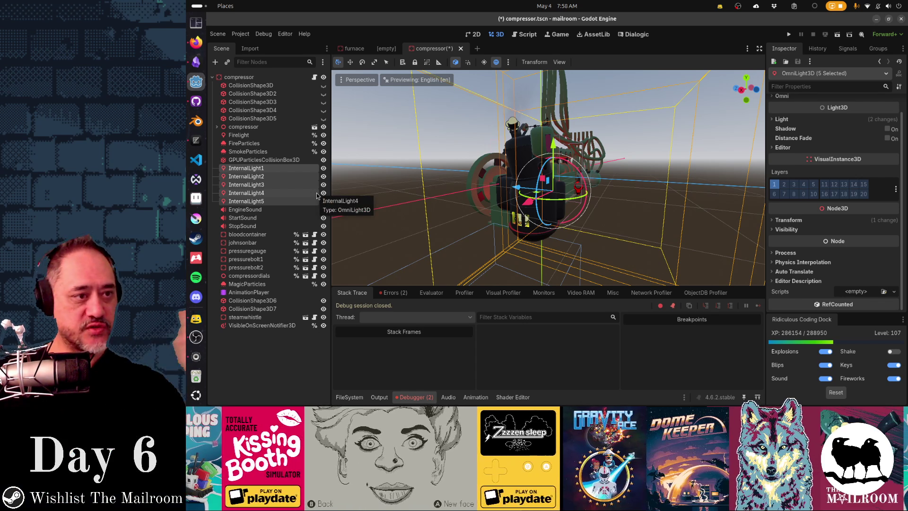
Inspect the FireParticles, Firelight and SmokeParticles nodes, orbiting to face the Firelight
{"action": "left_click", "coordinate": [244, 143]}
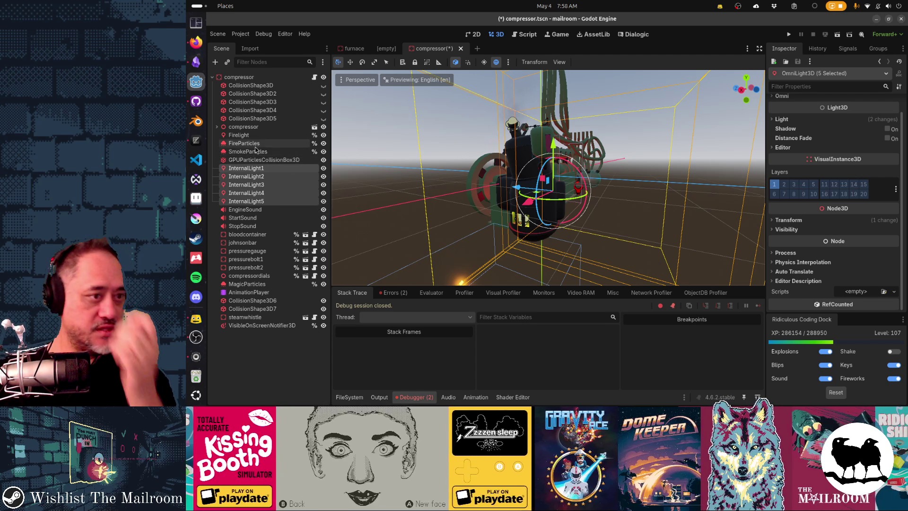
{"action": "scroll", "coordinate": [516, 193], "scroll_direction": "down", "scroll_amount": 3}
{"action": "scroll", "coordinate": [516, 193], "scroll_direction": "up", "scroll_amount": 2}
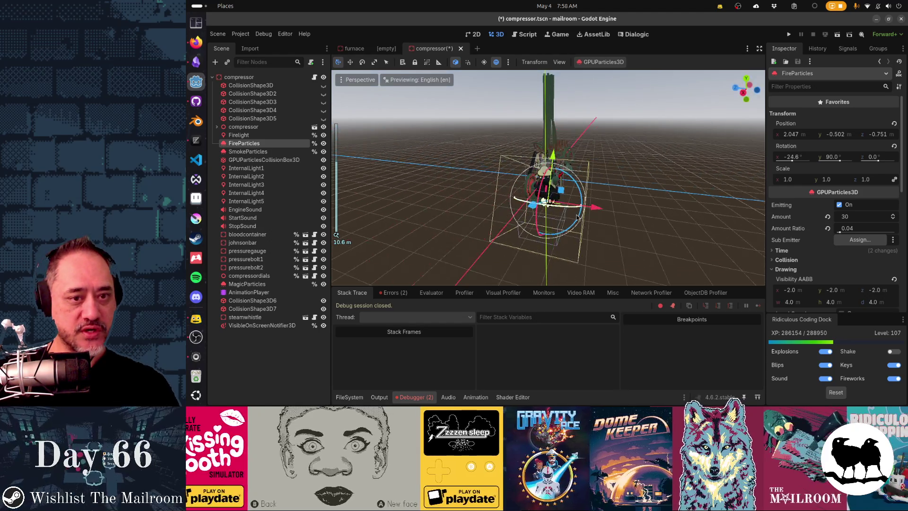
{"action": "left_click", "coordinate": [258, 136]}
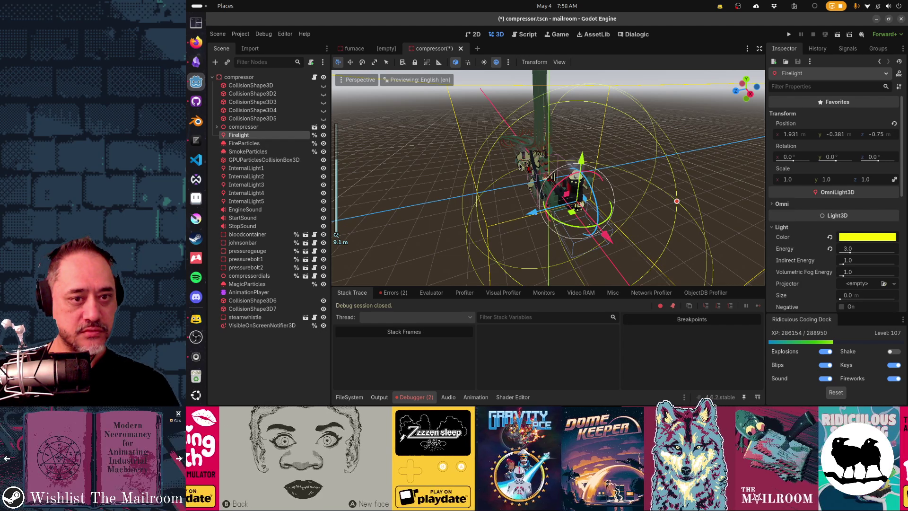
{"action": "scroll", "coordinate": [519, 165], "scroll_direction": "down", "scroll_amount": 4}
{"action": "mouse_move", "coordinate": [519, 165]}
{"action": "left_mouse_down"}
{"action": "mouse_move", "coordinate": [661, 183]}
{"action": "mouse_move", "coordinate": [584, 202]}
{"action": "mouse_move", "coordinate": [518, 137]}
{"action": "mouse_move", "coordinate": [668, 163]}
{"action": "left_mouse_up"}
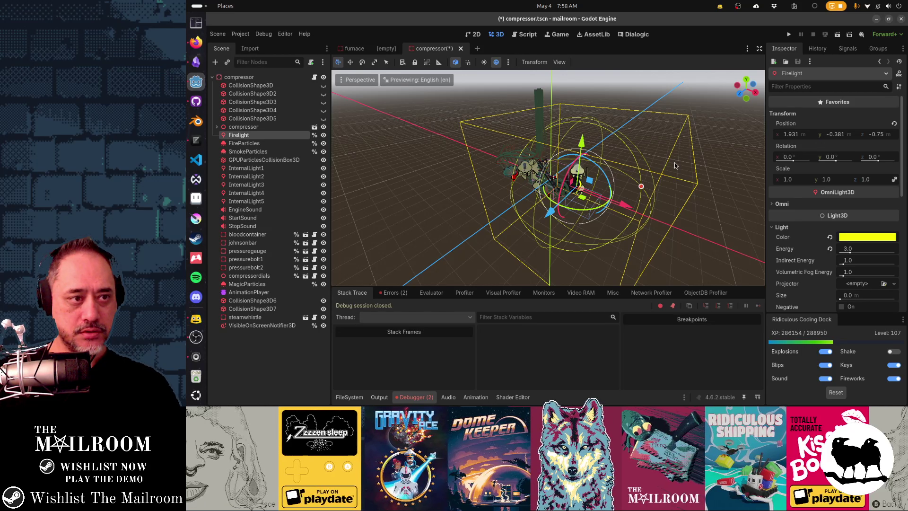
{"action": "scroll", "coordinate": [615, 161], "scroll_direction": "up", "scroll_amount": 2}
{"action": "left_click", "coordinate": [239, 152]}
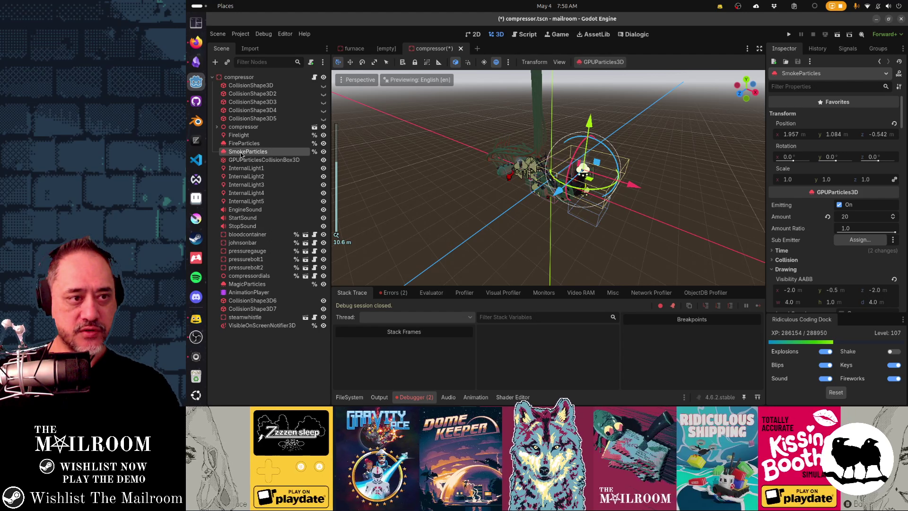
{"action": "left_click", "coordinate": [248, 143]}
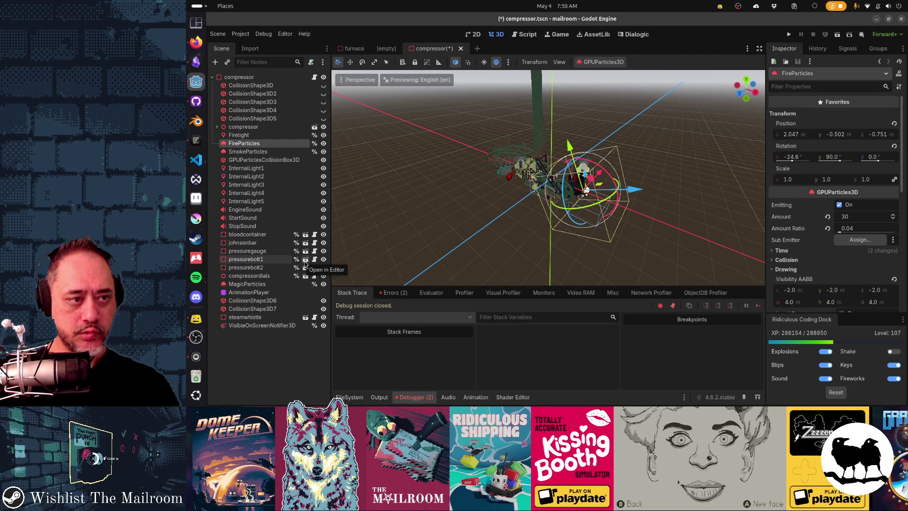
Open the pressurebolt scene and expand its particle emitter's Drawing settings
{"action": "left_click", "coordinate": [306, 260]}
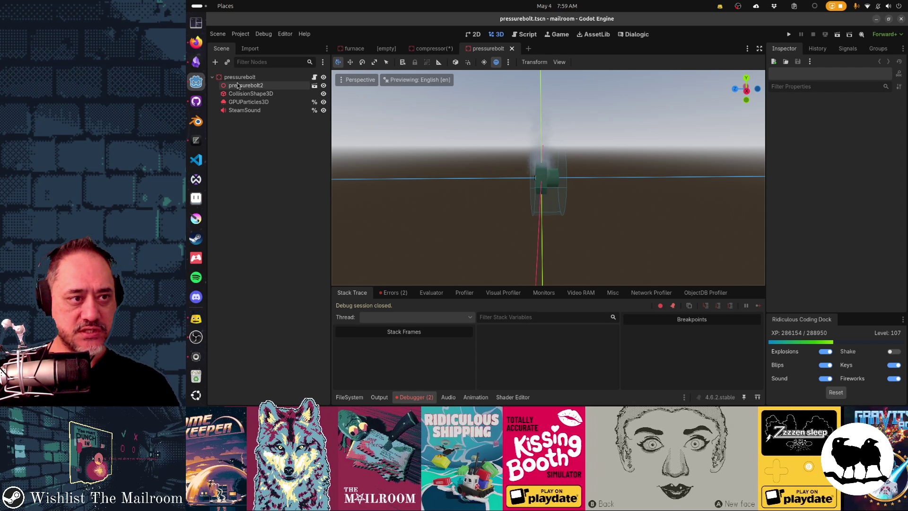
{"action": "left_click", "coordinate": [244, 104]}
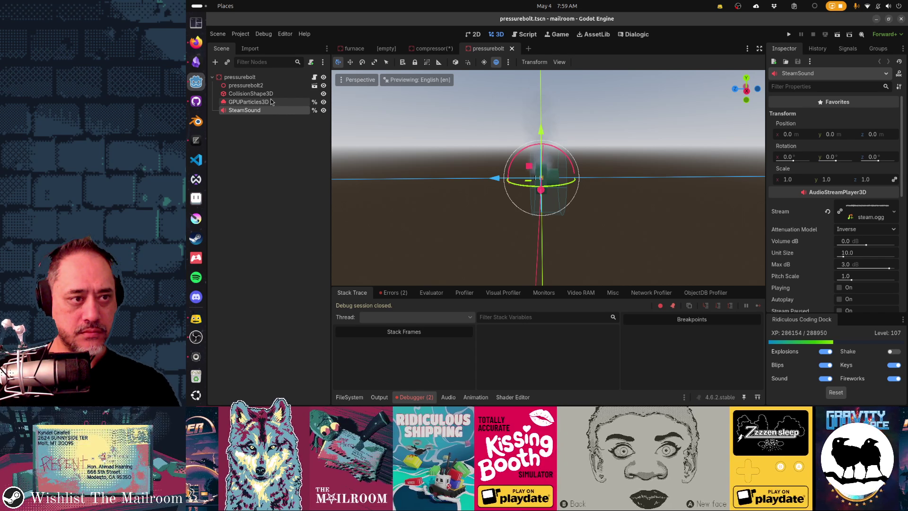
{"action": "scroll", "coordinate": [516, 150], "scroll_direction": "down", "scroll_amount": 5}
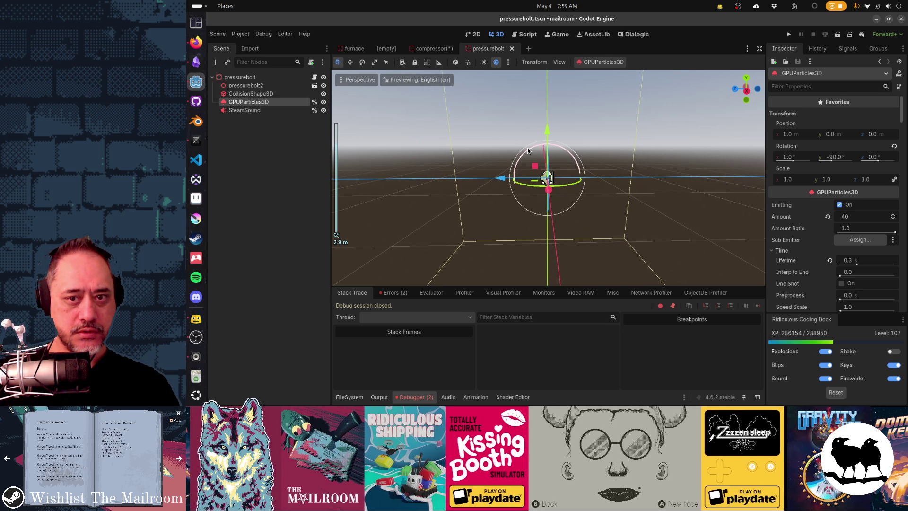
{"action": "scroll", "coordinate": [806, 202], "scroll_direction": "down", "scroll_amount": 6}
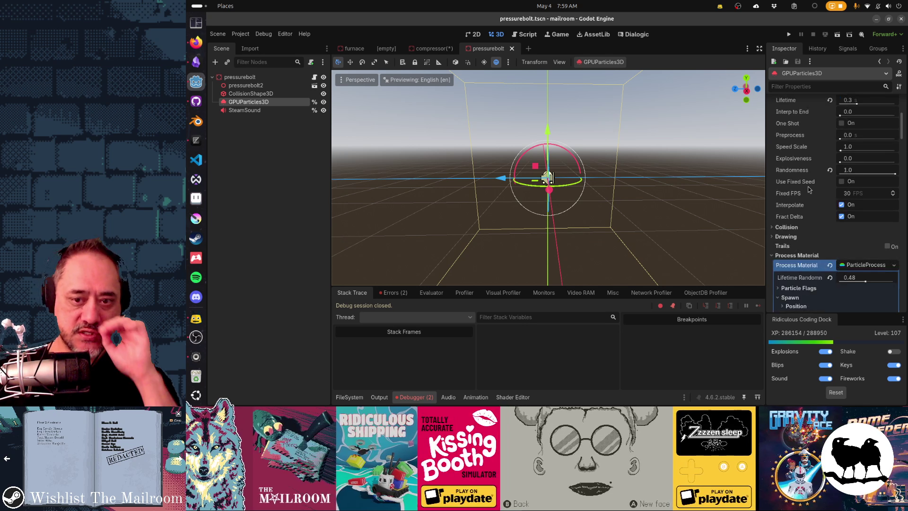
{"action": "left_click", "coordinate": [786, 209]}
{"action": "scroll", "coordinate": [801, 180], "scroll_direction": "down", "scroll_amount": 2}
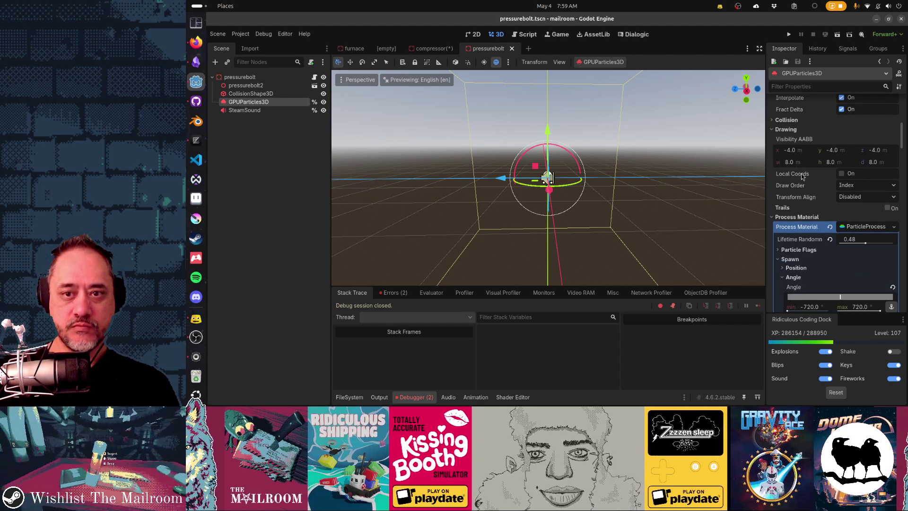
Enter -1, -1, -1 and a size of 2 into the particles' Visibility AABB
{"action": "left_click", "coordinate": [801, 154]}
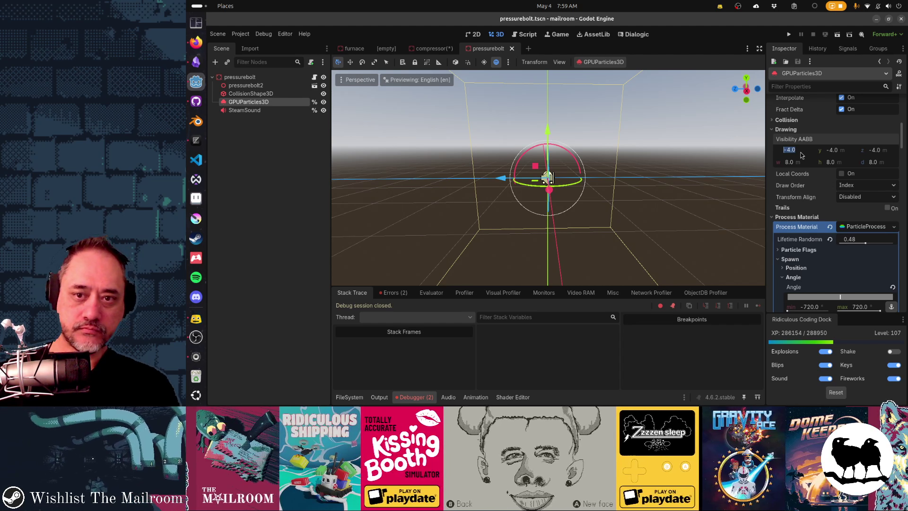
{"action": "type", "text": "-1"}
{"action": "key", "text": "Tab"}
{"action": "type", "text": "-1"}
{"action": "key", "text": "Tab"}
{"action": "type", "text": "-1"}
{"action": "key", "text": "Tab"}
{"action": "type", "text": "2\t2"}
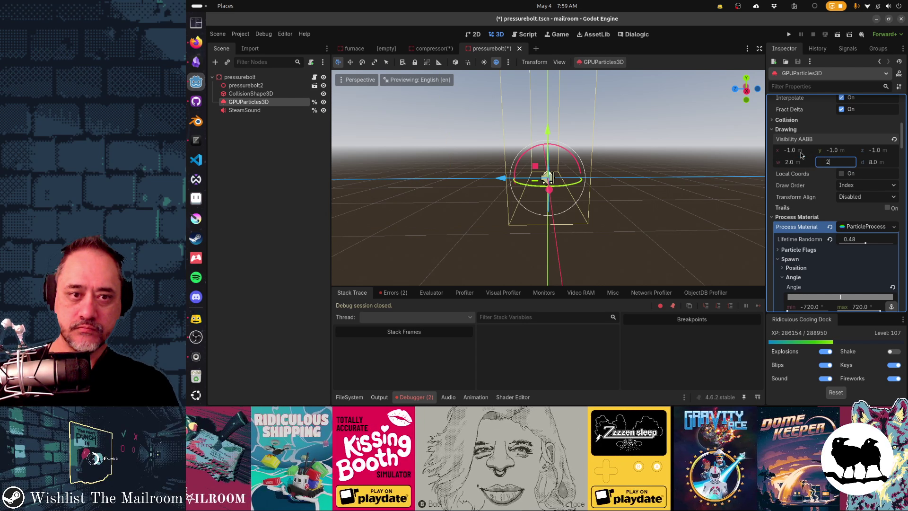
{"action": "key", "text": "Tab"}
{"action": "type", "text": "2"}
{"action": "key", "text": "Return"}
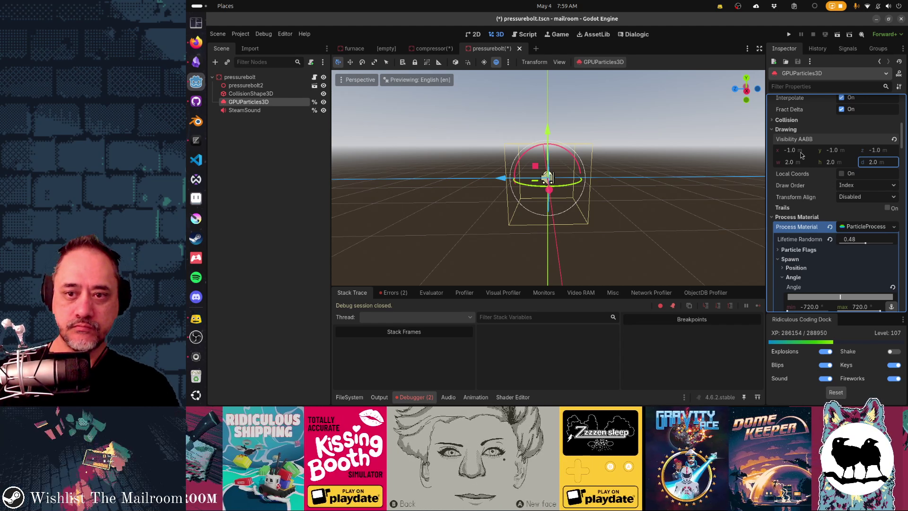
Change the Visibility AABB to start at -0.5, -0.5, -0.5 with 1 × 1 × 1 size
{"action": "scroll", "coordinate": [726, 175], "scroll_direction": "up", "scroll_amount": 3}
{"action": "mouse_move", "coordinate": [726, 175]}
{"action": "left_mouse_down"}
{"action": "mouse_move", "coordinate": [656, 206]}
{"action": "mouse_move", "coordinate": [591, 203]}
{"action": "left_mouse_up"}
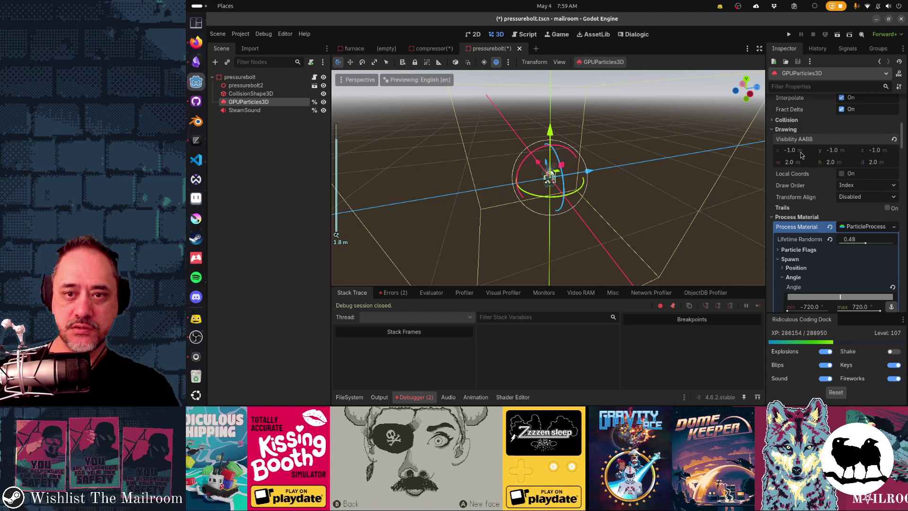
{"action": "left_click", "coordinate": [799, 153]}
{"action": "type", "text": "-.5"}
{"action": "key", "text": "Tab"}
{"action": "type", "text": "-.5"}
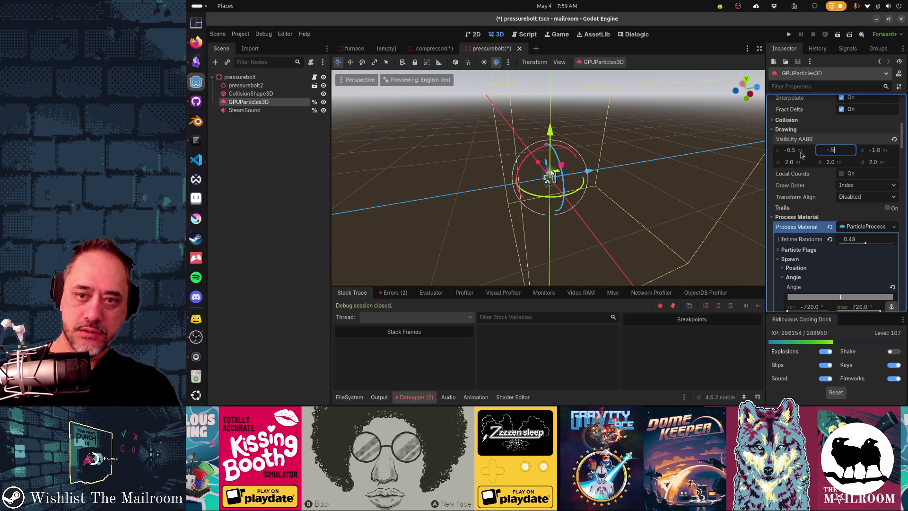
{"action": "key", "text": "Tab"}
{"action": "type", "text": "-.5"}
{"action": "key", "text": "Tab"}
{"action": "type", "text": "1"}
{"action": "key", "text": "Tab"}
{"action": "type", "text": "1"}
{"action": "key", "text": "Tab"}
{"action": "type", "text": "1"}
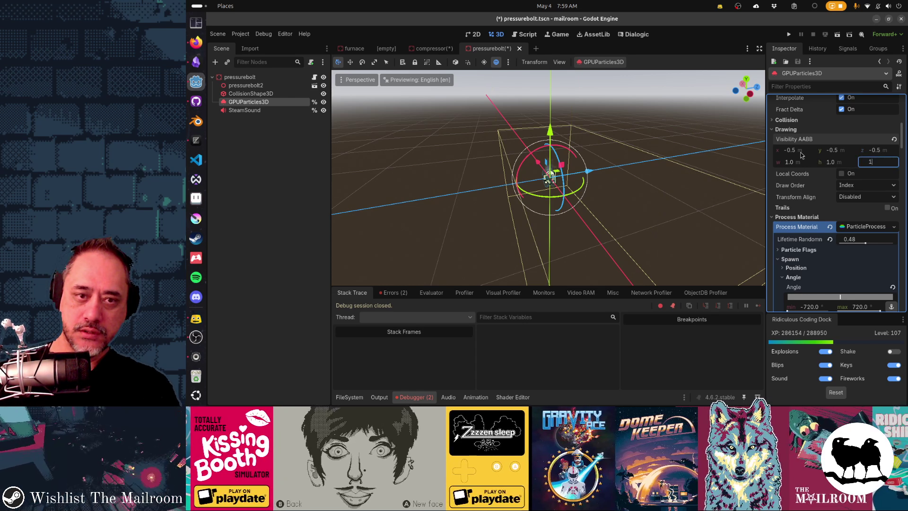
{"action": "key", "text": "Return"}
Save the pressurebolt scene, then open johnsonbar from the compressor scene
{"action": "key", "text": "ctrl+s"}
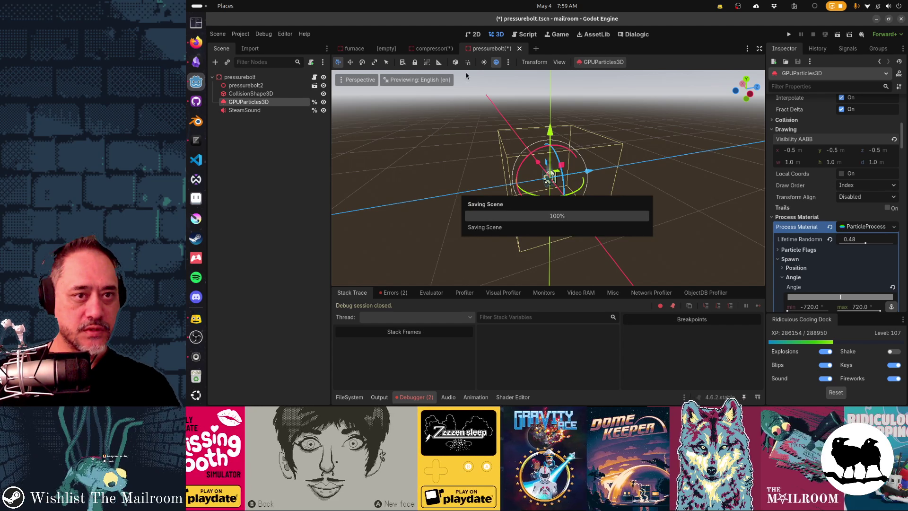
{"action": "left_click", "coordinate": [446, 51]}
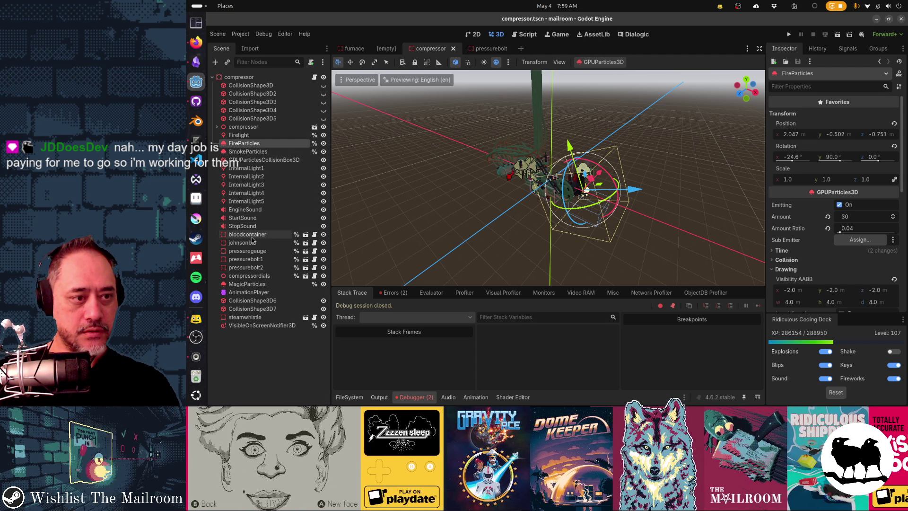
{"action": "left_click", "coordinate": [305, 243]}
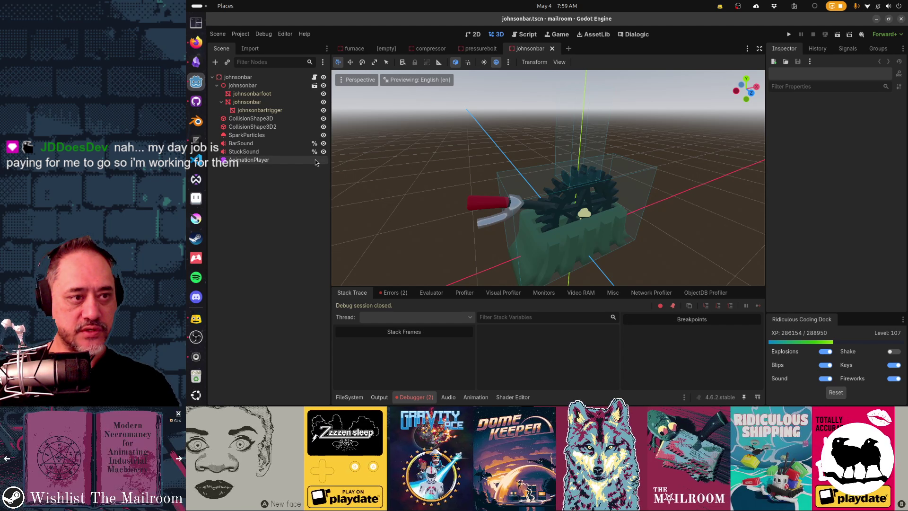
Select SparkParticles, collapse Time and Process Material, and expand the Drawing section
{"action": "left_click", "coordinate": [279, 136]}
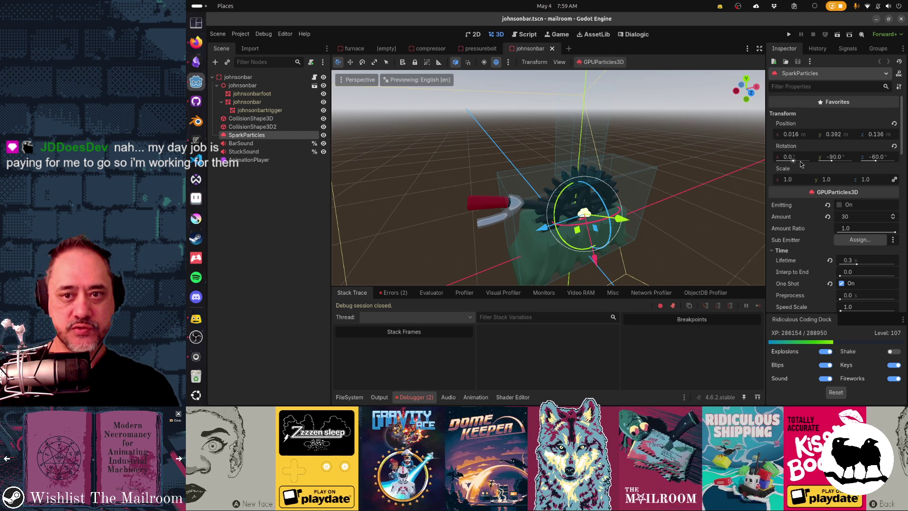
{"action": "scroll", "coordinate": [806, 177], "scroll_direction": "down", "scroll_amount": 5}
{"action": "scroll", "coordinate": [808, 183], "scroll_direction": "up", "scroll_amount": 5}
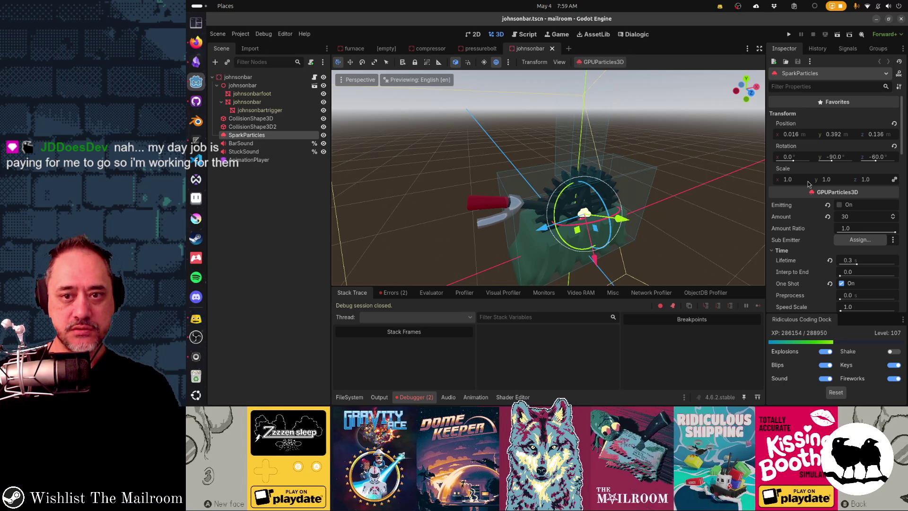
{"action": "scroll", "coordinate": [809, 184], "scroll_direction": "down", "scroll_amount": 3}
{"action": "left_click", "coordinate": [782, 170]}
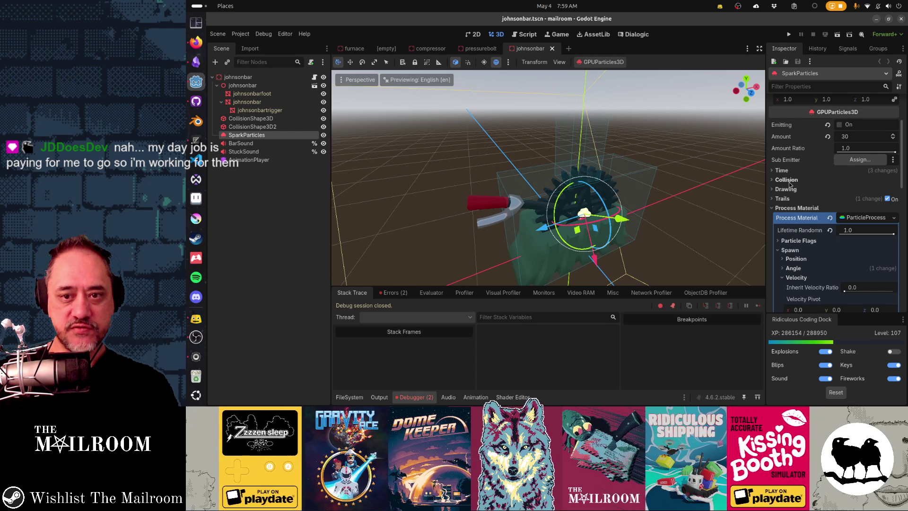
{"action": "left_click", "coordinate": [791, 208]}
{"action": "left_click", "coordinate": [786, 189]}
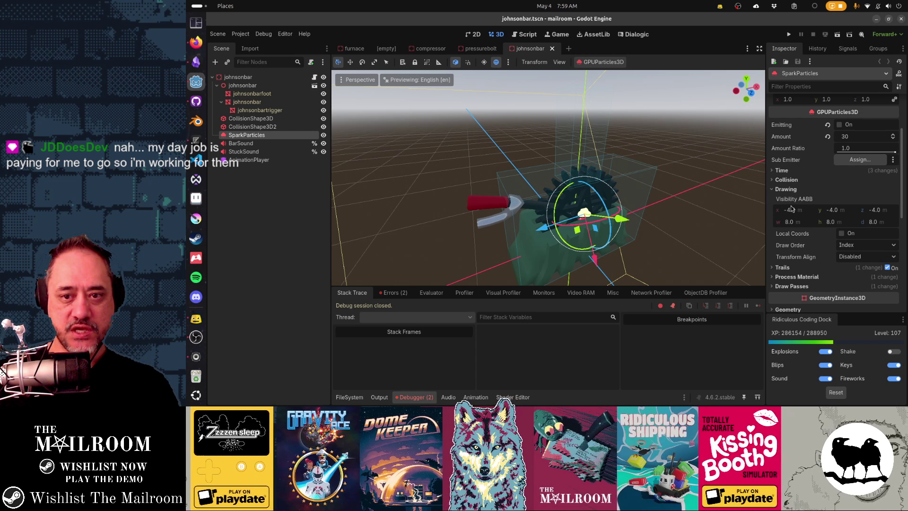
Enter a Visibility AABB of -0.5, -0.5, -0.5 with 1 × 1 × 1 size
{"action": "left_click", "coordinate": [792, 209]}
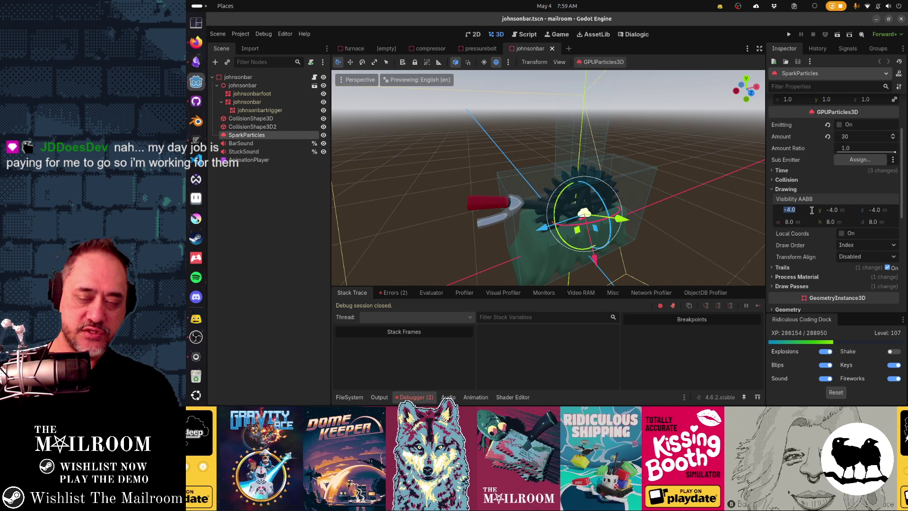
{"action": "type", "text": "-5"}
{"action": "key", "text": "Tab"}
{"action": "type", "text": "-.5"}
{"action": "key", "text": "Tab"}
{"action": "type", "text": "-.5"}
{"action": "key", "text": "Tab"}
{"action": "type", "text": "1"}
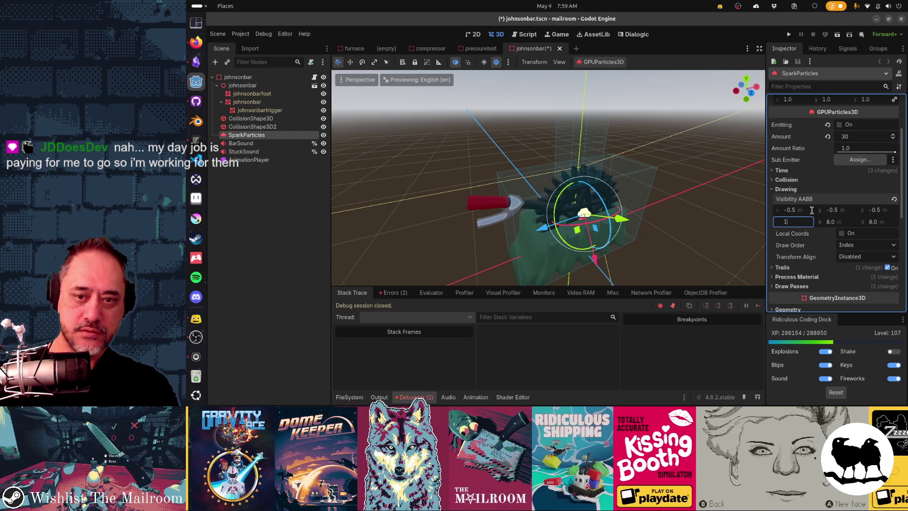
{"action": "key", "text": "Tab"}
{"action": "type", "text": "1"}
{"action": "key", "text": "Tab"}
{"action": "type", "text": "1"}
{"action": "key", "text": "Return"}
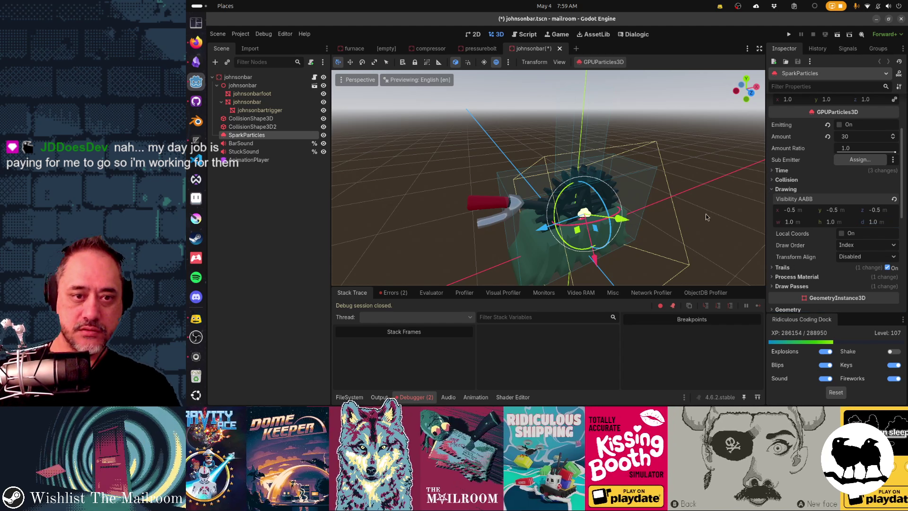
Change the SparkParticles Visibility AABB to -1, -1, -1 with 2 × 2 × 2 size
{"action": "left_click_drag", "start_coordinate": [690, 225], "coordinate": [544, 220]}
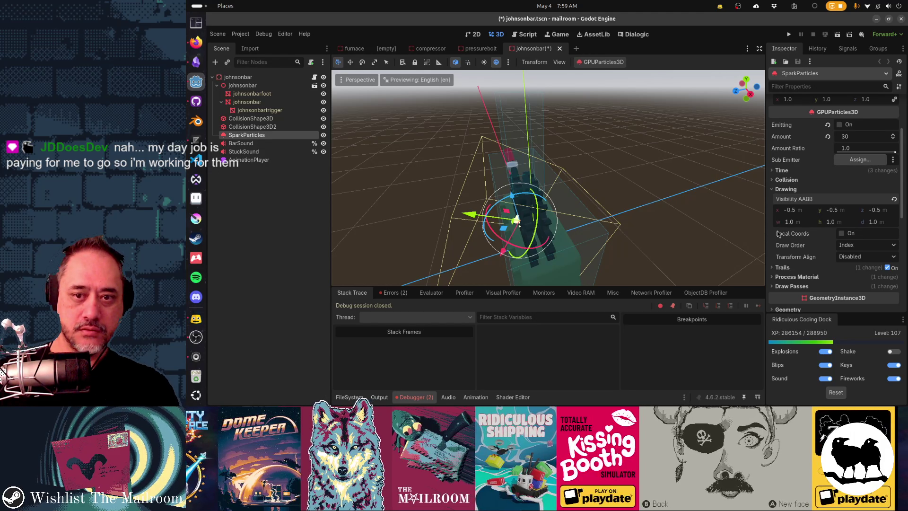
{"action": "left_click", "coordinate": [797, 213]}
{"action": "type", "text": "-1"}
{"action": "key", "text": "Tab"}
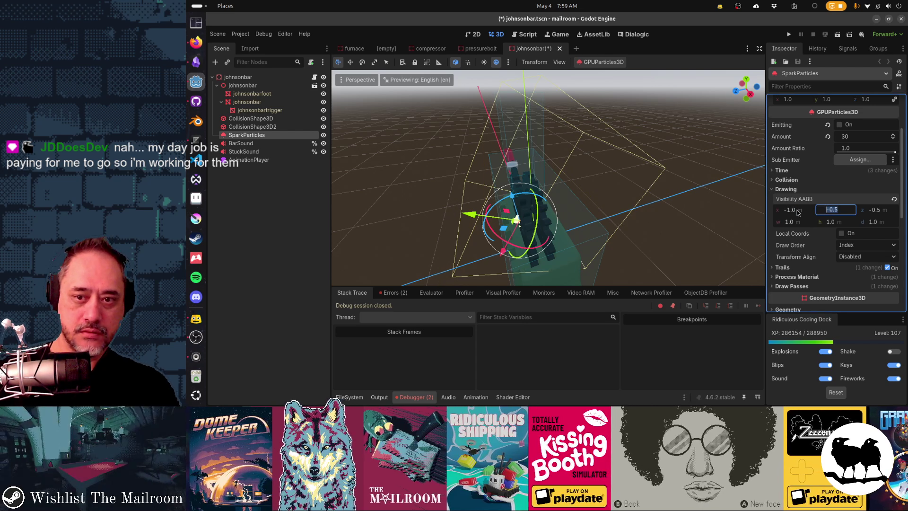
{"action": "type", "text": "-1"}
{"action": "key", "text": "Tab"}
{"action": "key", "text": "Tab"}
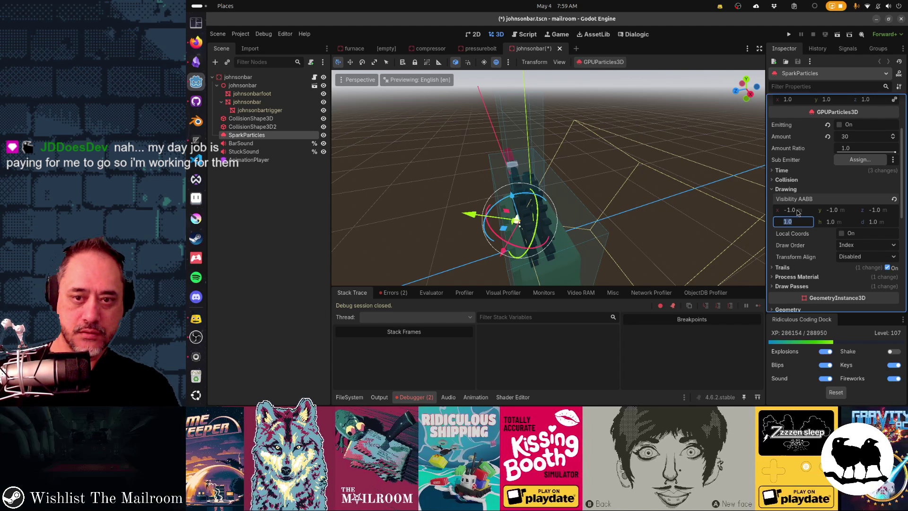
{"action": "key", "text": "Tab"}
{"action": "type", "text": "2"}
{"action": "key", "text": "Tab"}
{"action": "type", "text": "2"}
{"action": "key", "text": "Return"}
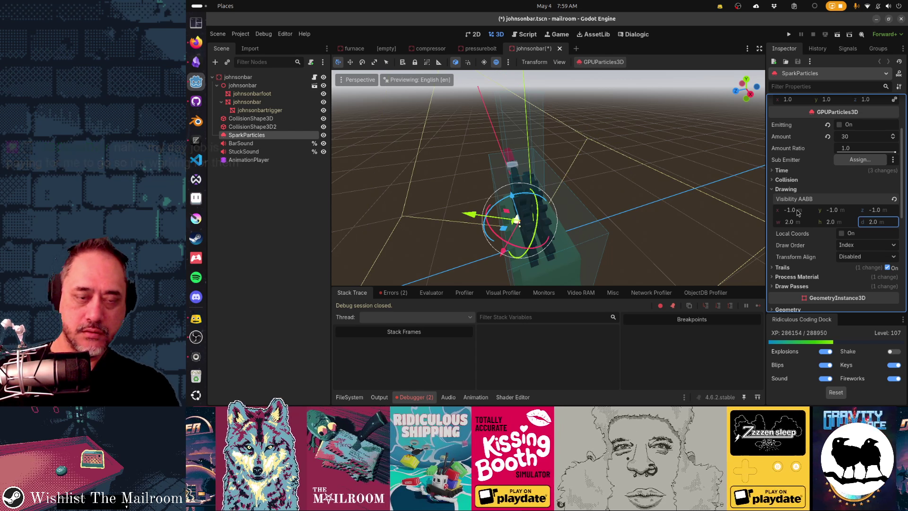
Save the johnsonbar scene and return to the compressor scene
{"action": "mouse_move", "coordinate": [670, 237]}
{"action": "left_mouse_down"}
{"action": "mouse_move", "coordinate": [643, 237]}
{"action": "mouse_move", "coordinate": [641, 256]}
{"action": "mouse_move", "coordinate": [567, 212]}
{"action": "left_mouse_up"}
{"action": "key", "text": "ctrl+s"}
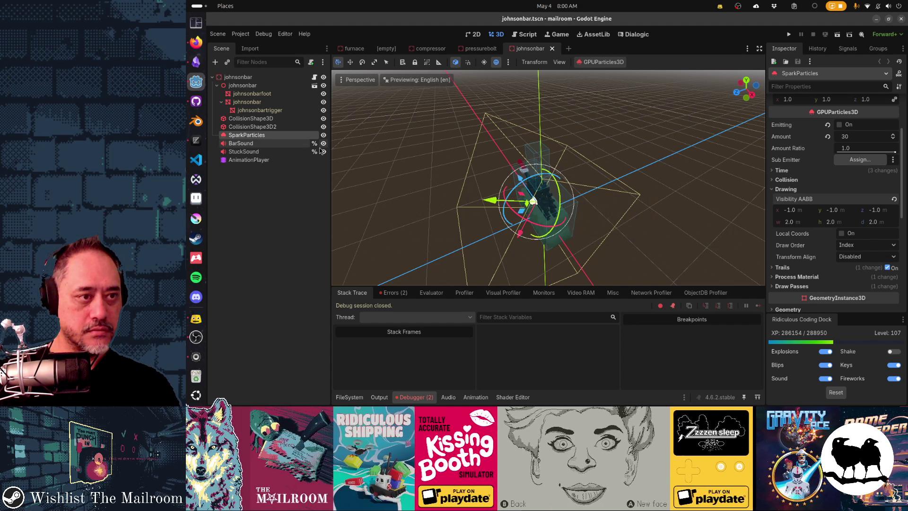
{"action": "left_click", "coordinate": [428, 48]}
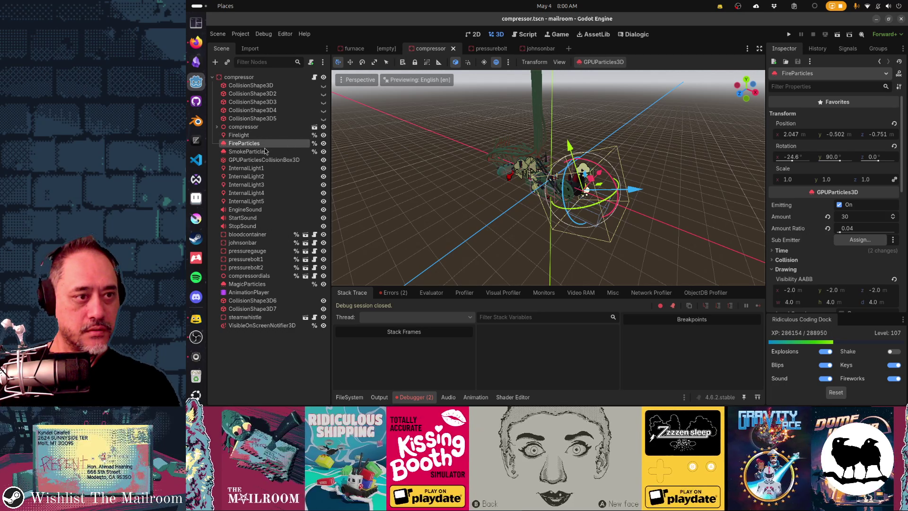
Visit the pressurebolt, pressuregauge and bloodcontainer scenes from compressor, then open steamwhistle.tscn
{"action": "left_click", "coordinate": [306, 259]}
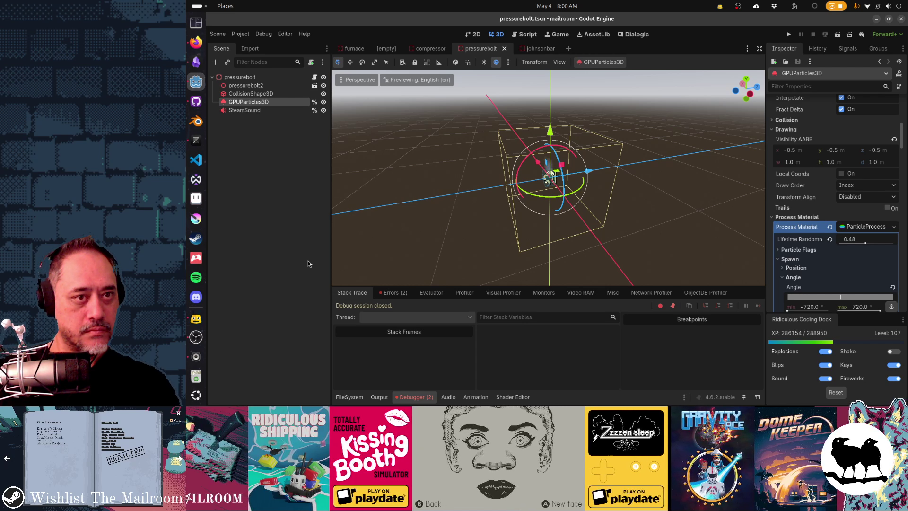
{"action": "left_click", "coordinate": [428, 49]}
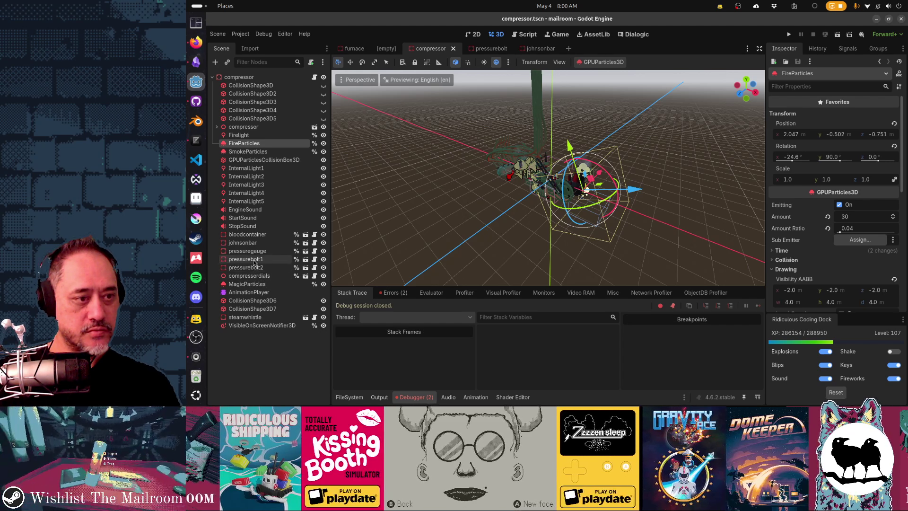
{"action": "left_click", "coordinate": [255, 251]}
{"action": "left_click", "coordinate": [305, 250]}
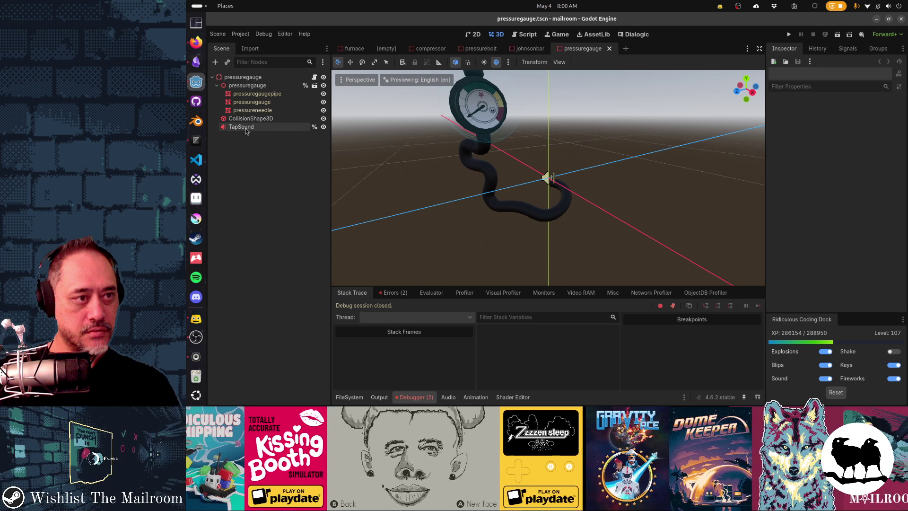
{"action": "left_click", "coordinate": [425, 49]}
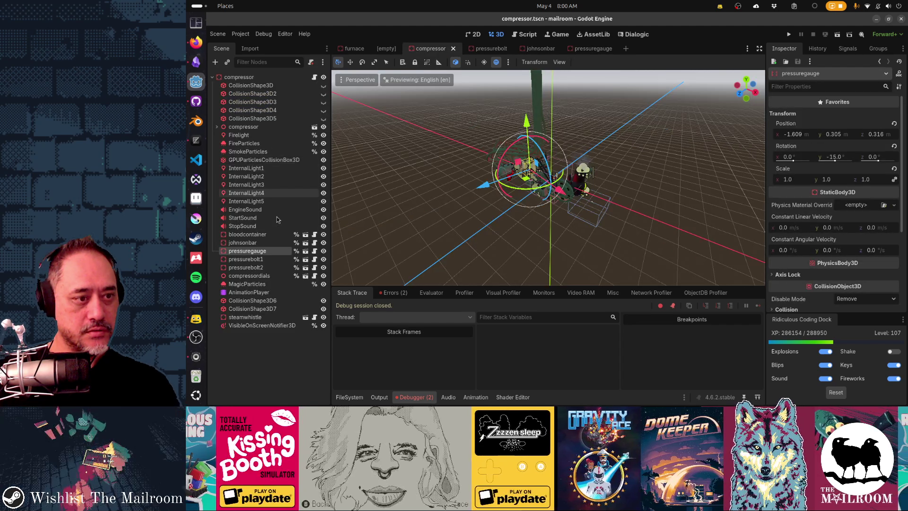
{"action": "left_click", "coordinate": [260, 242]}
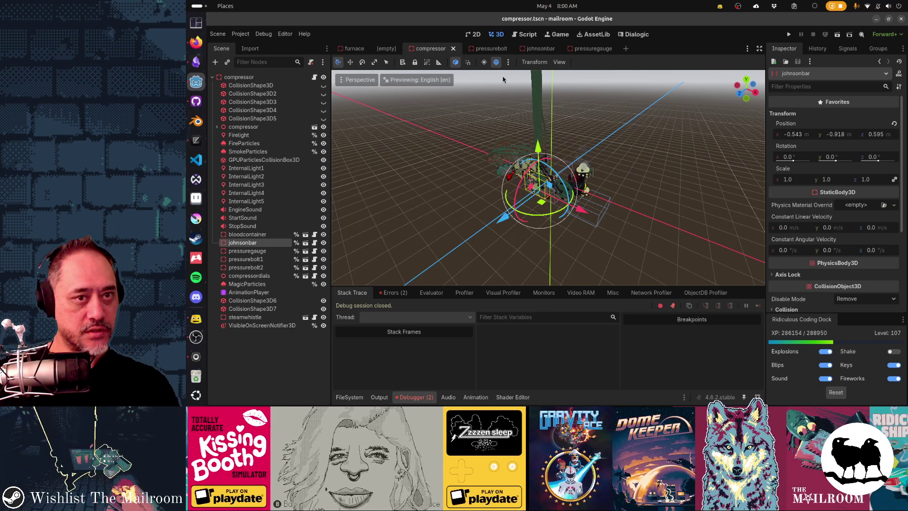
{"action": "left_click", "coordinate": [255, 234]}
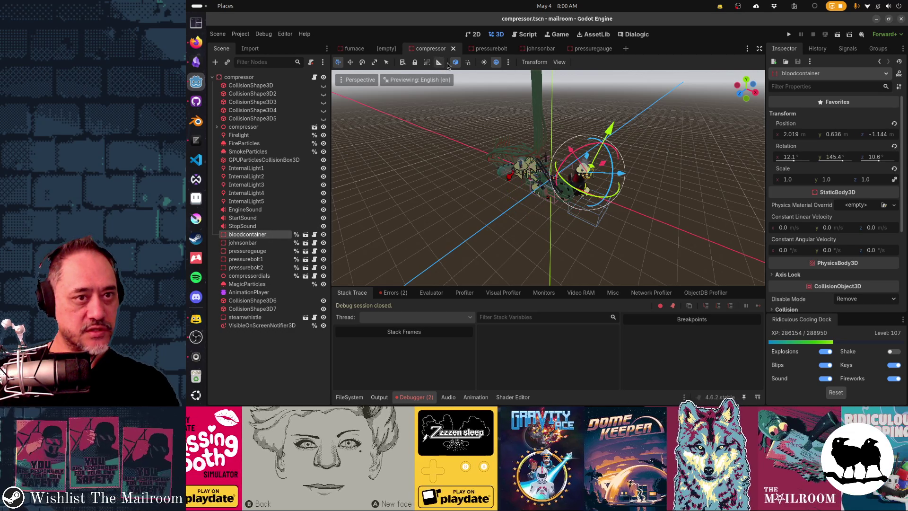
{"action": "left_click", "coordinate": [304, 234]}
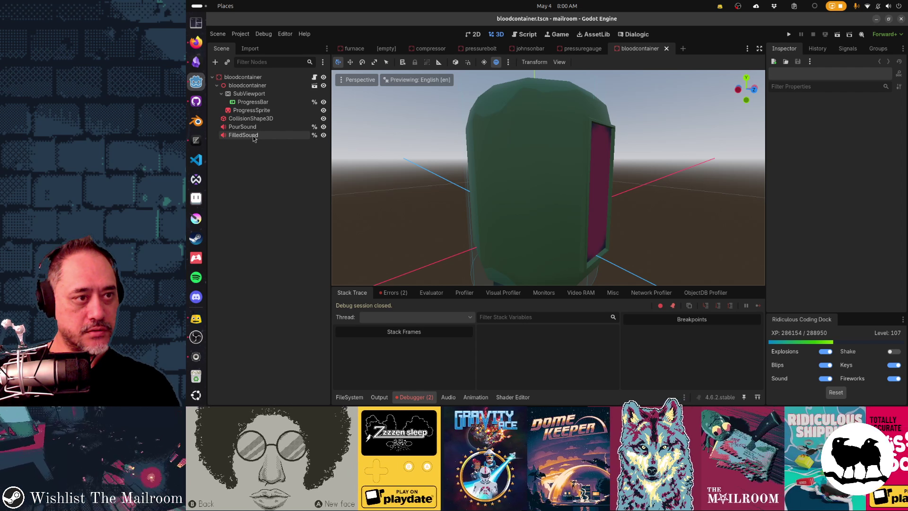
{"action": "left_click", "coordinate": [428, 49]}
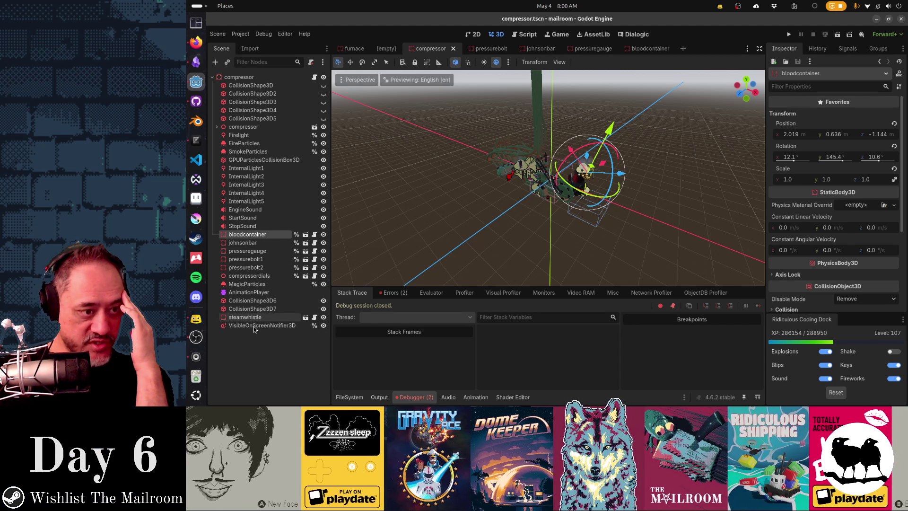
{"action": "left_click", "coordinate": [305, 317]}
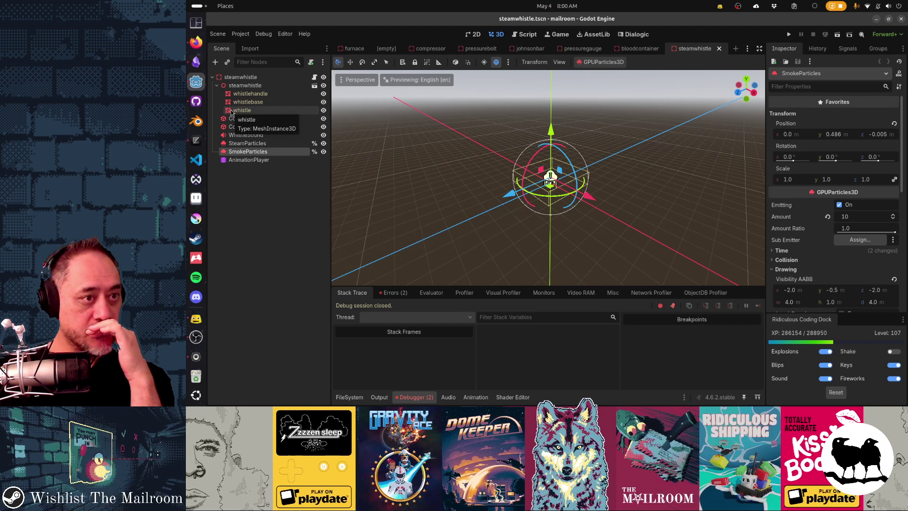
Select SteamParticles and view its current visibility box in the viewport
{"action": "left_click", "coordinate": [250, 144]}
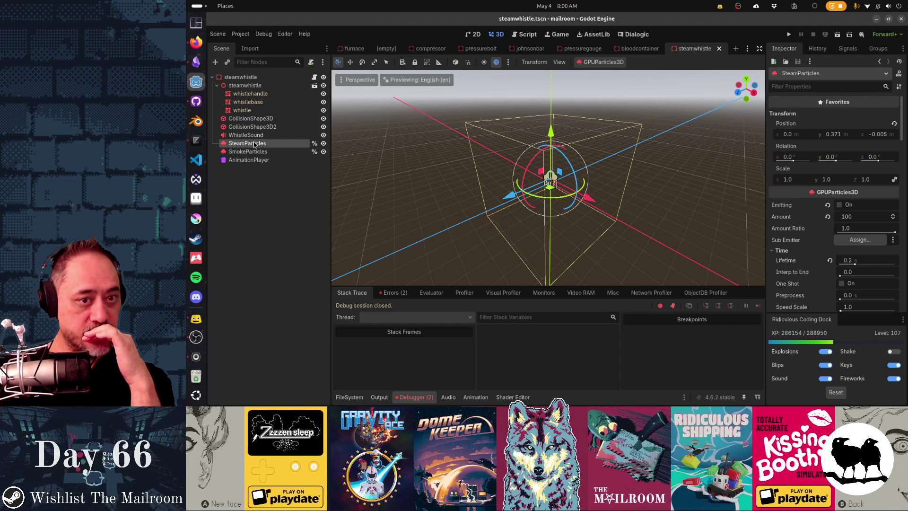
{"action": "scroll", "coordinate": [820, 242], "scroll_direction": "down", "scroll_amount": 5}
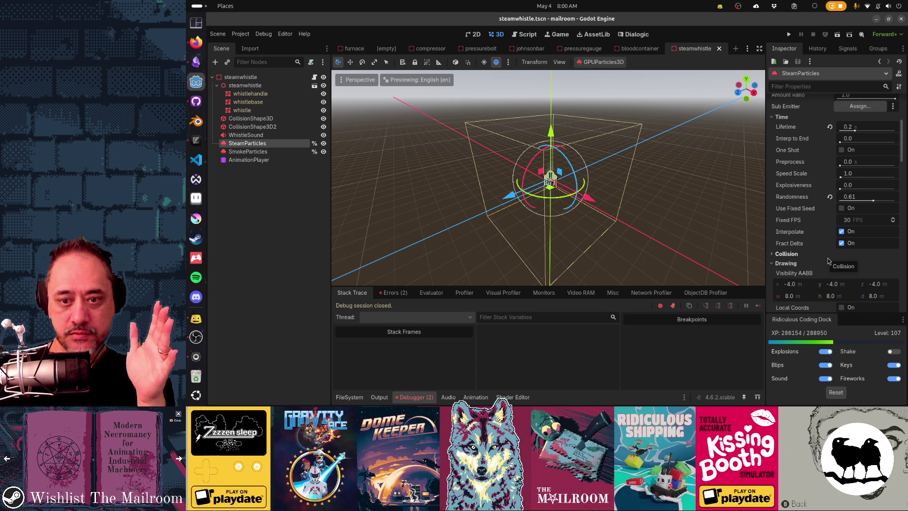
{"action": "left_click_drag", "start_coordinate": [658, 215], "coordinate": [637, 221]}
{"action": "scroll", "coordinate": [637, 220], "scroll_direction": "up", "scroll_amount": 2}
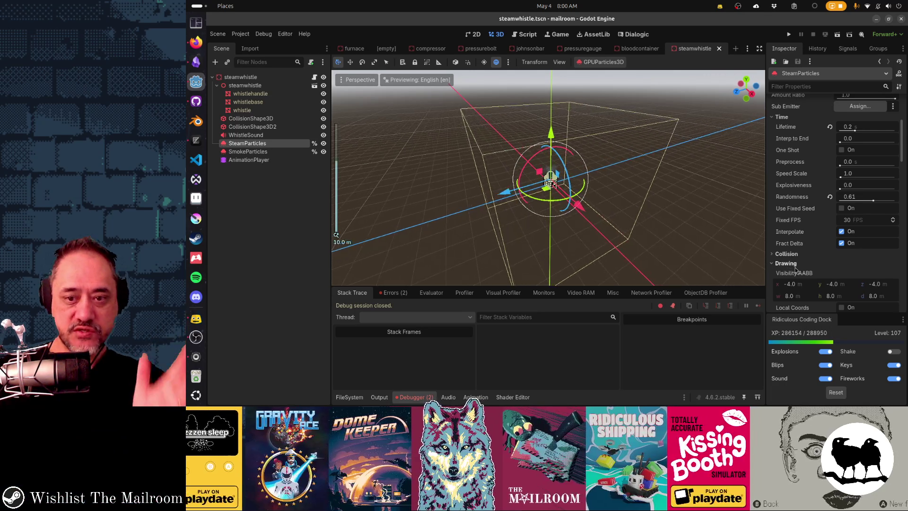
Set the SteamParticles Visibility AABB to -1, -1, -1 with 2 × 2 × 2 size
{"action": "left_click", "coordinate": [804, 284]}
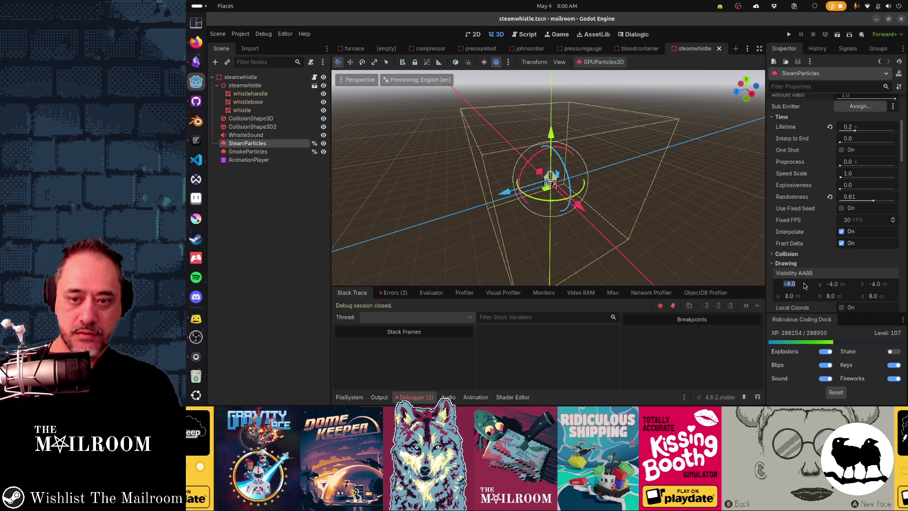
{"action": "type", "text": "-1"}
{"action": "key", "text": "Tab"}
{"action": "type", "text": "-1"}
{"action": "key", "text": "Tab"}
{"action": "type", "text": "-1"}
{"action": "key", "text": "Tab"}
{"action": "type", "text": "2"}
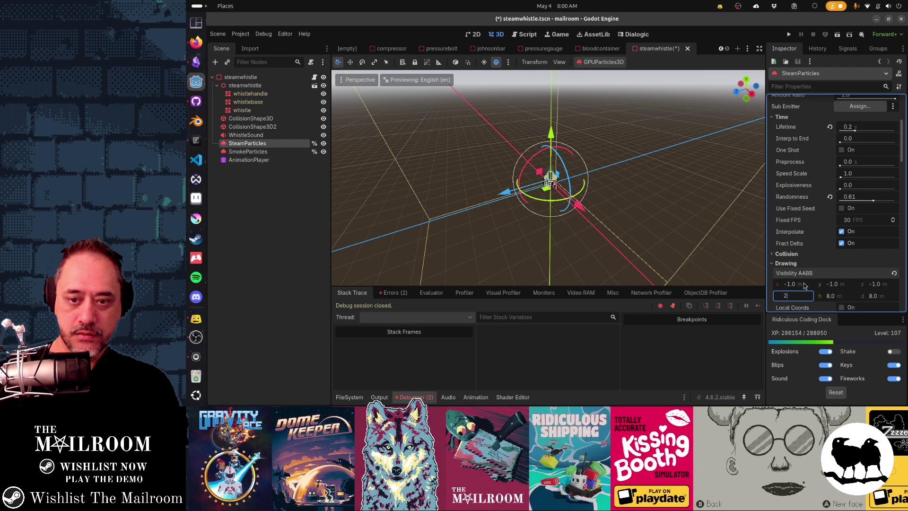
{"action": "key", "text": "Tab"}
{"action": "type", "text": "2"}
{"action": "key", "text": "Tab"}
{"action": "type", "text": "2"}
{"action": "key", "text": "Return"}
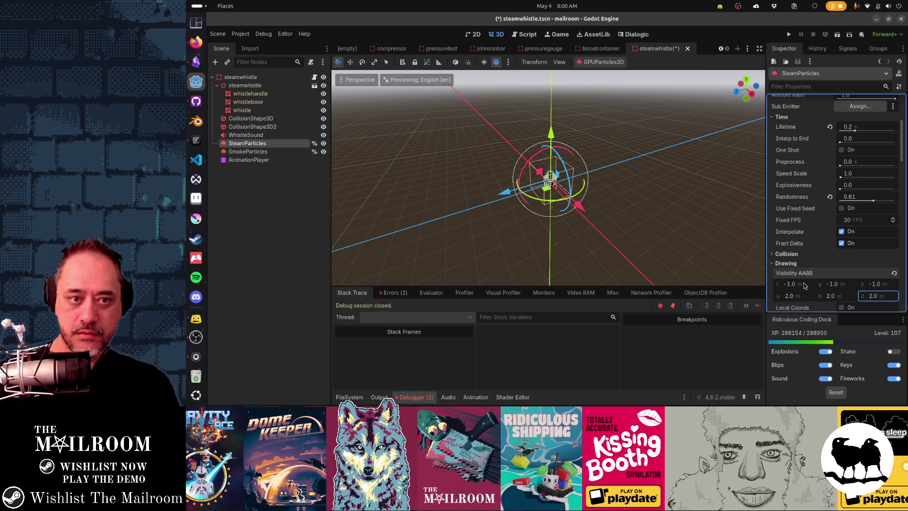
Compare against the SmokeParticles box, then save the steamwhistle scene
{"action": "mouse_move", "coordinate": [577, 209]}
{"action": "left_mouse_down"}
{"action": "mouse_move", "coordinate": [539, 199]}
{"action": "mouse_move", "coordinate": [534, 189]}
{"action": "left_mouse_up"}
{"action": "scroll", "coordinate": [538, 200], "scroll_direction": "up", "scroll_amount": 2}
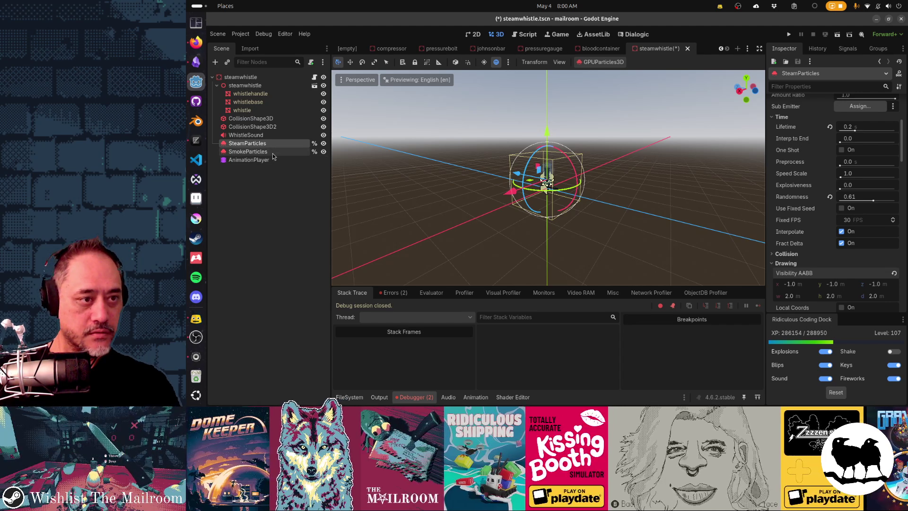
{"action": "left_click", "coordinate": [272, 152]}
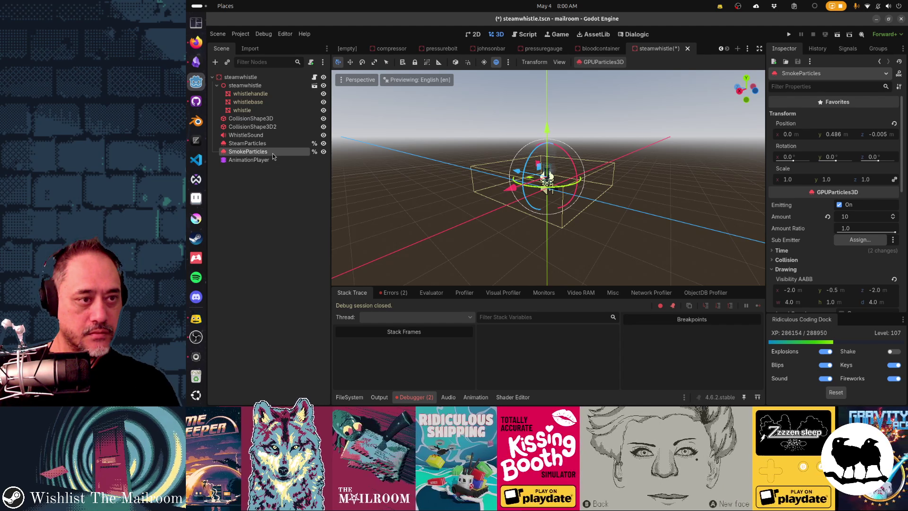
{"action": "left_click", "coordinate": [273, 146]}
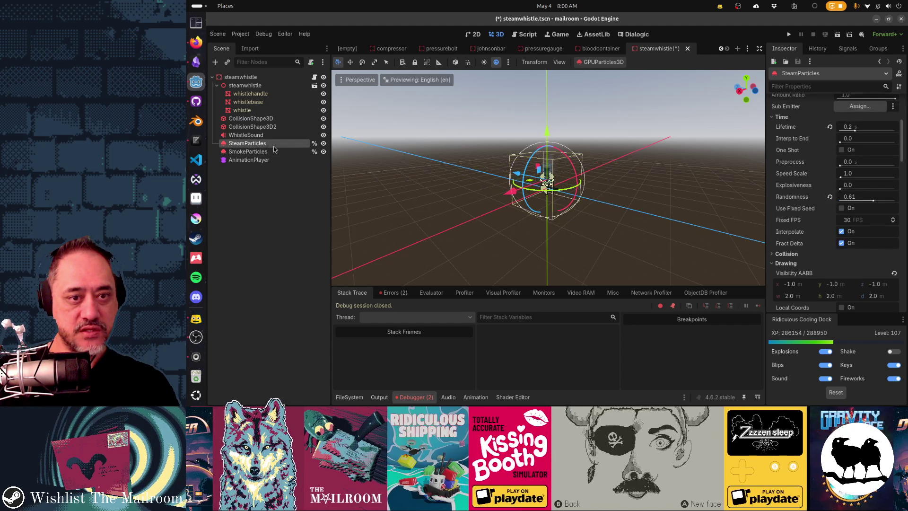
{"action": "left_click", "coordinate": [272, 153]}
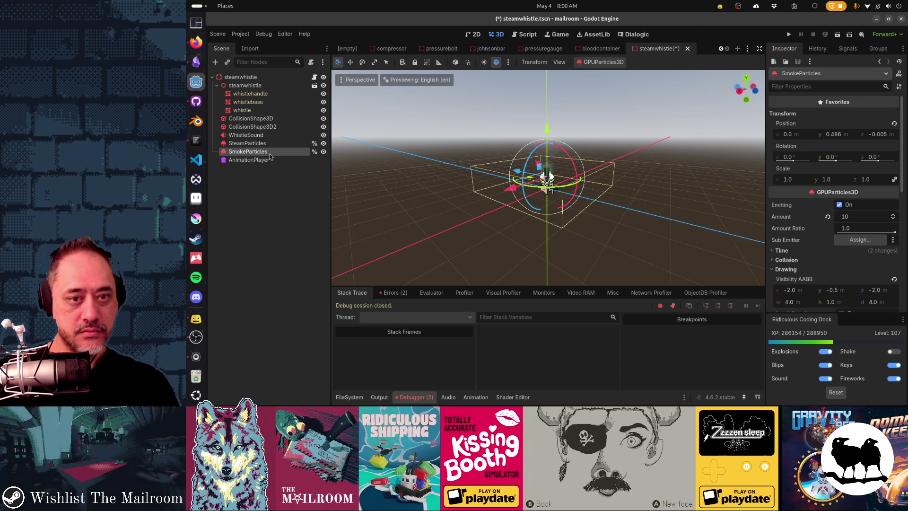
{"action": "mouse_move", "coordinate": [492, 197]}
{"action": "left_mouse_down"}
{"action": "mouse_move", "coordinate": [567, 235]}
{"action": "mouse_move", "coordinate": [610, 231]}
{"action": "left_mouse_up"}
{"action": "scroll", "coordinate": [811, 260], "scroll_direction": "down", "scroll_amount": 2}
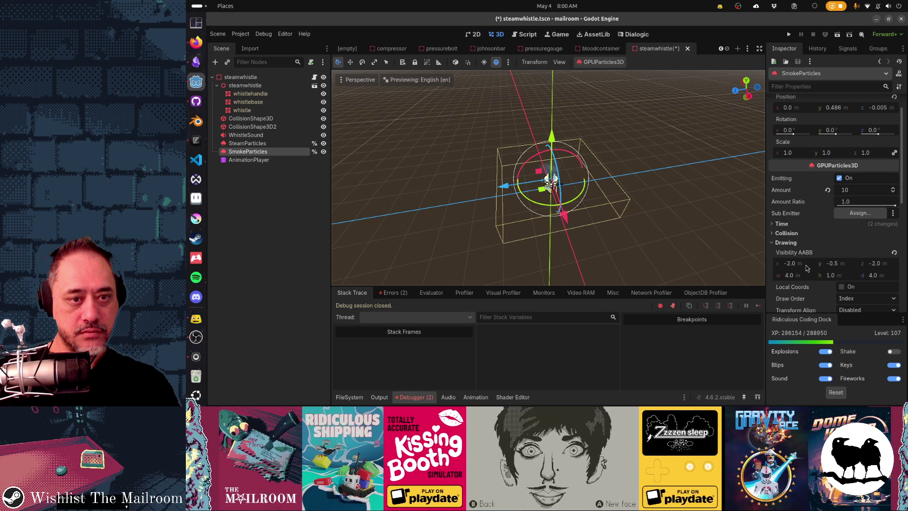
{"action": "left_click_drag", "start_coordinate": [610, 232], "coordinate": [587, 231]}
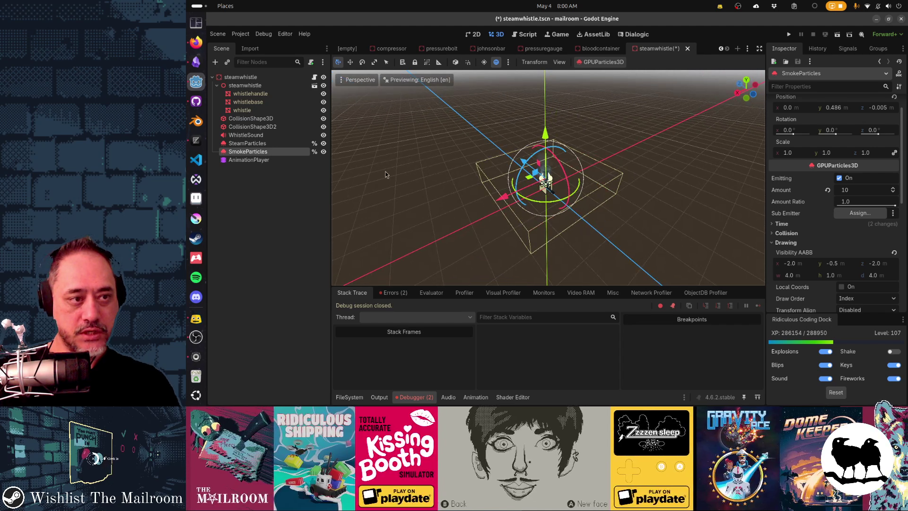
{"action": "key", "text": "ctrl+s"}
{"action": "left_click", "coordinate": [283, 145]}
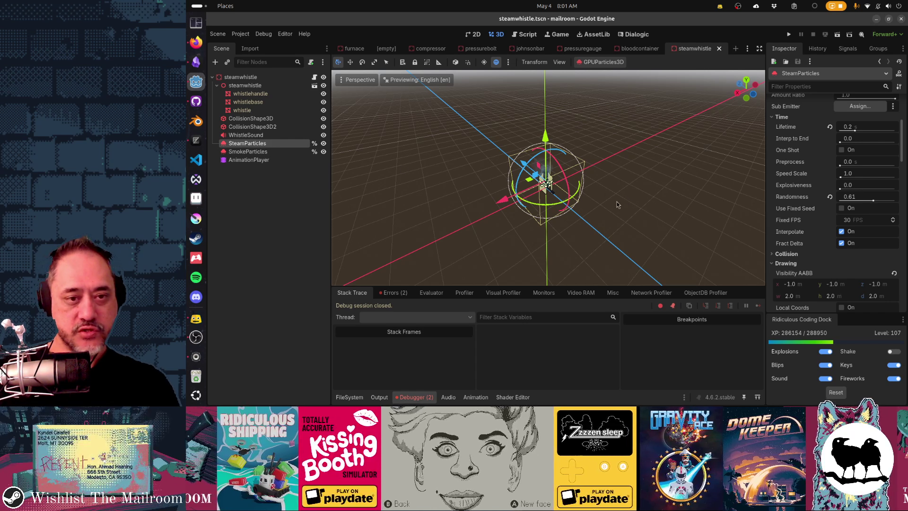
{"action": "left_click_drag", "start_coordinate": [616, 202], "coordinate": [558, 196]}
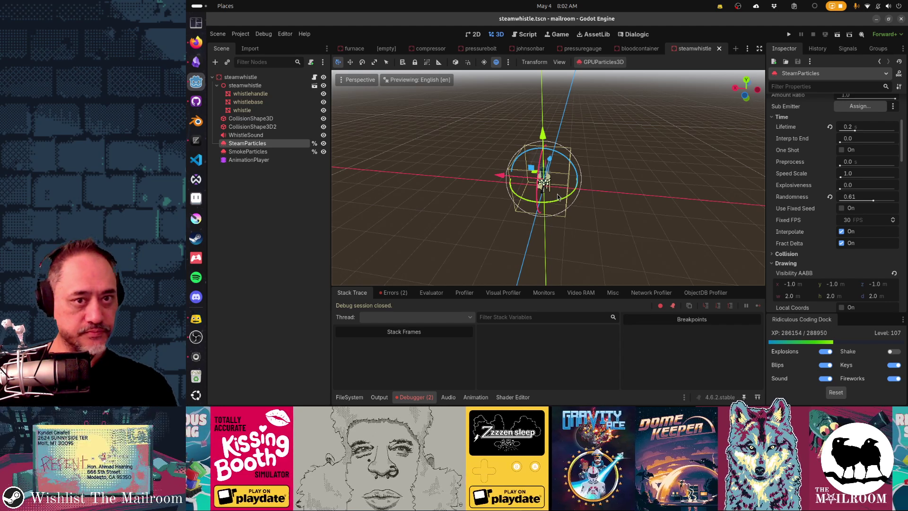
Close the steamwhistle, bloodcontainer, pressuregauge, johnsonbar, pressurebolt and empty scene tabs
{"action": "middle_click", "coordinate": [697, 50]}
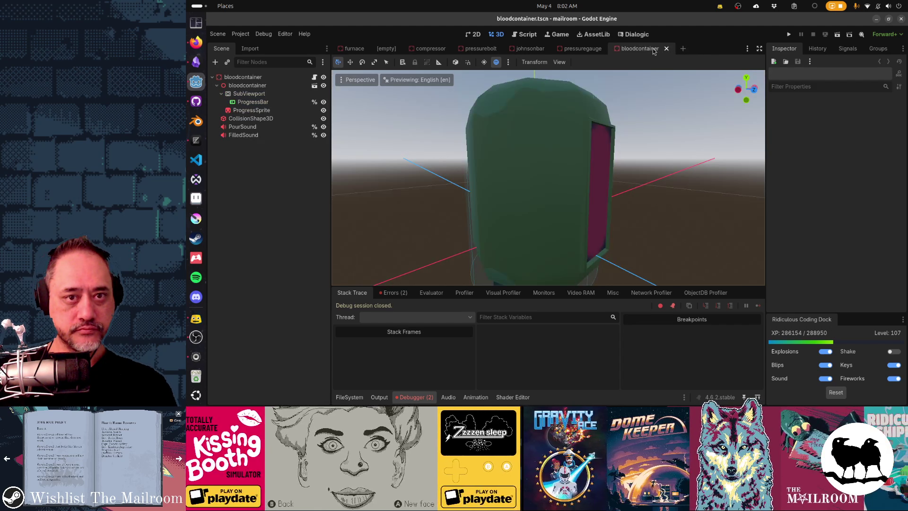
{"action": "middle_click", "coordinate": [654, 50]}
{"action": "middle_click", "coordinate": [597, 50]}
{"action": "middle_click", "coordinate": [538, 49]}
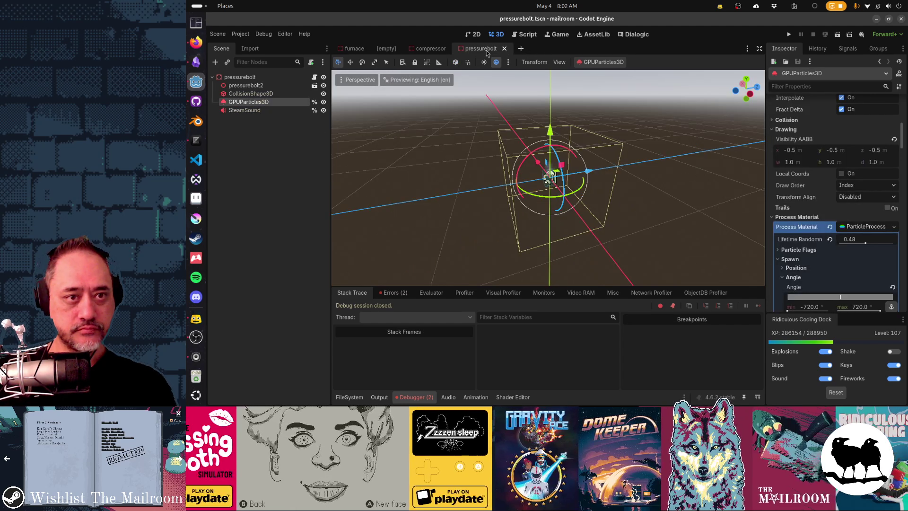
{"action": "middle_click", "coordinate": [485, 50]}
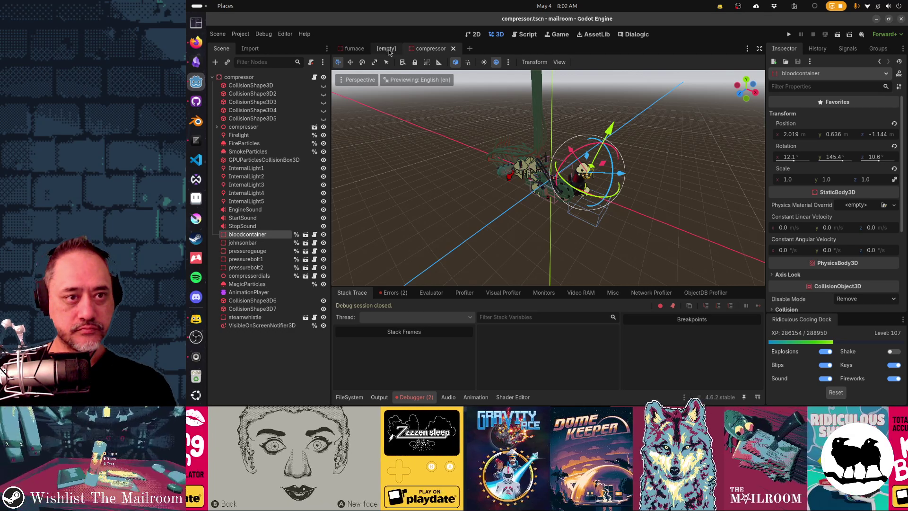
{"action": "middle_click", "coordinate": [386, 49]}
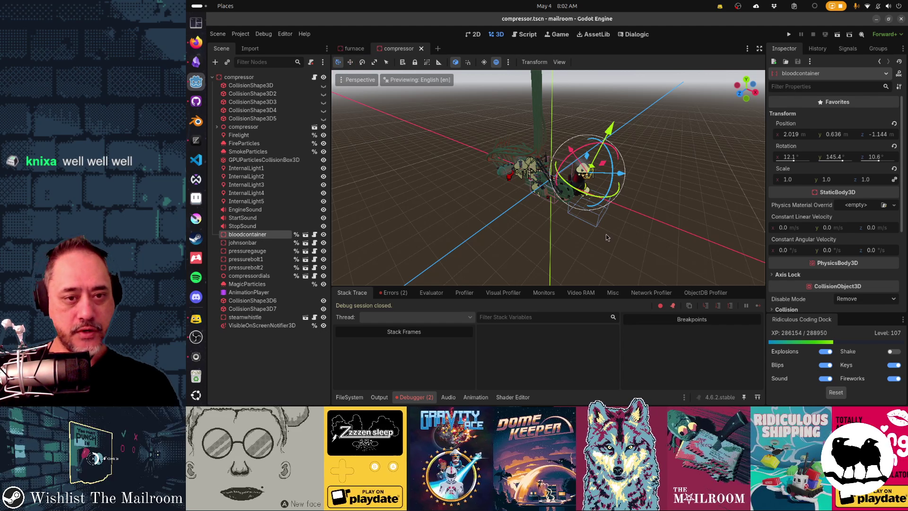
{"action": "scroll", "coordinate": [536, 183], "scroll_direction": "up", "scroll_amount": 4}
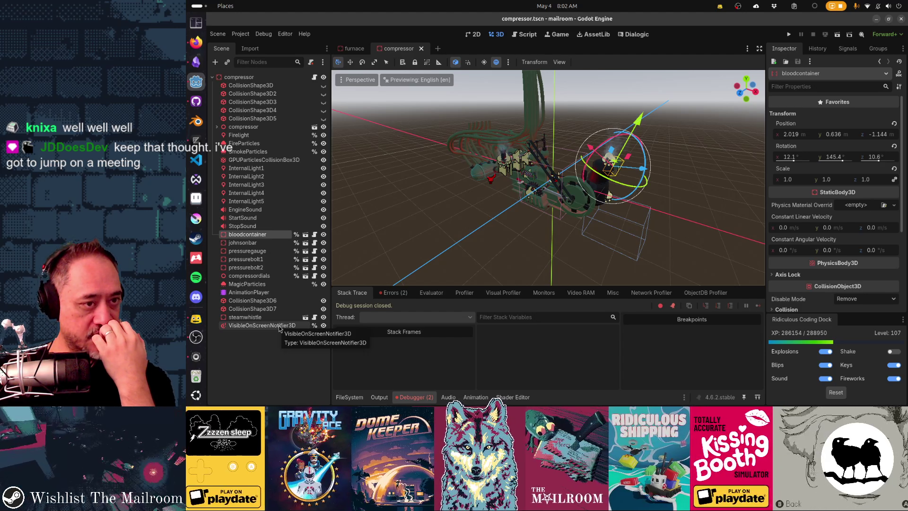
Connect VisibleOnScreenNotifier3D's screen_entered and screen_exited signals to new methods in the compressor script
{"action": "left_click", "coordinate": [278, 326]}
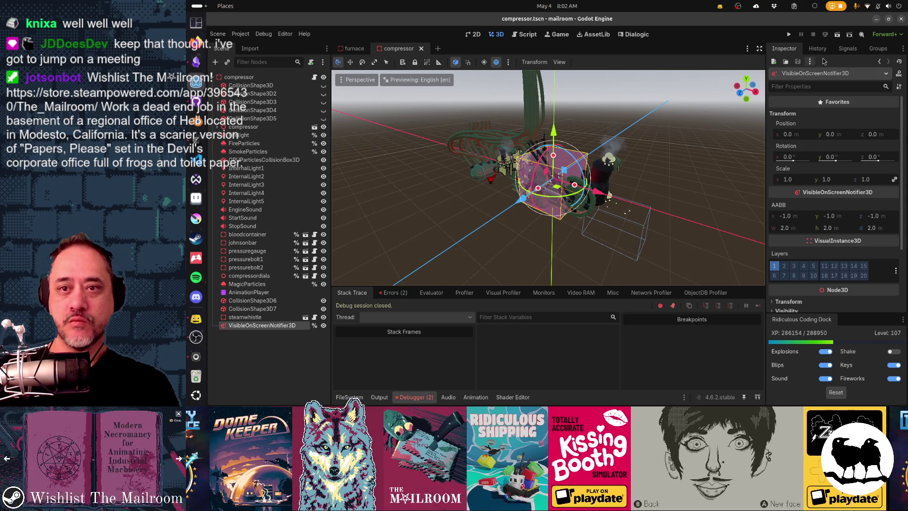
{"action": "left_click", "coordinate": [847, 49]}
{"action": "double_click", "coordinate": [825, 88]}
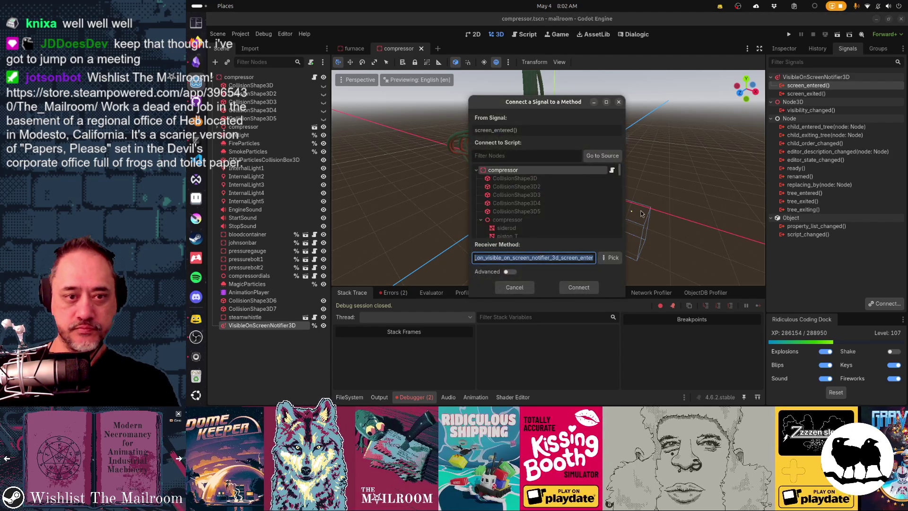
{"action": "left_click", "coordinate": [578, 284]}
{"action": "double_click", "coordinate": [843, 102]}
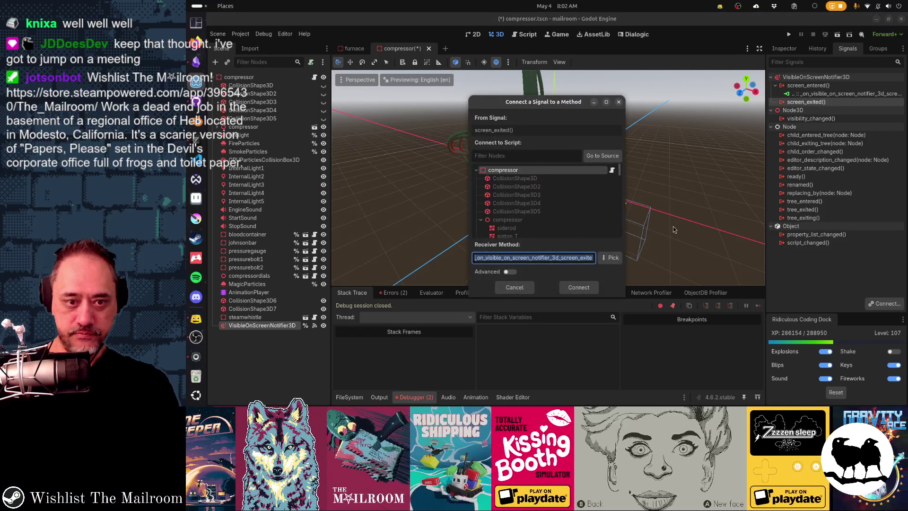
{"action": "left_click", "coordinate": [579, 284]}
{"action": "key", "text": "alt+Tab"}
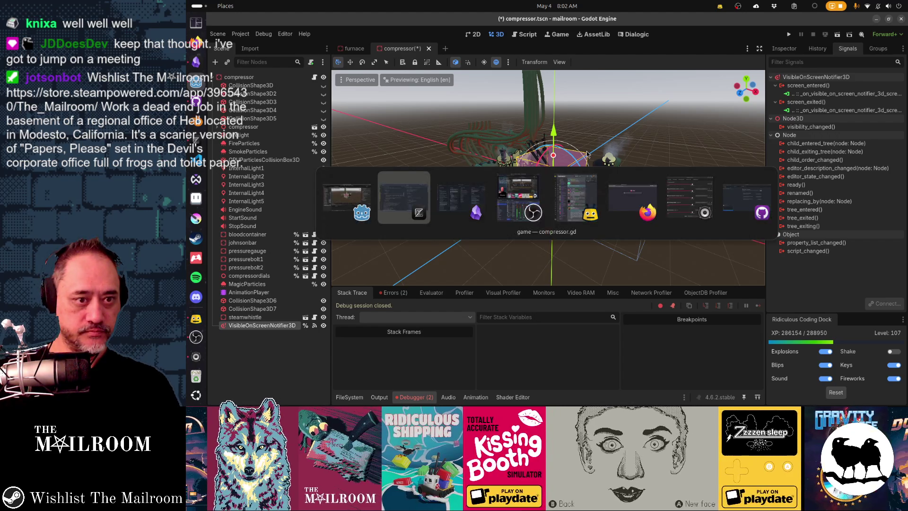
Fix the blank-line spacing around the screen_exited handler in compressor.gd
{"action": "scroll", "coordinate": [714, 176], "scroll_direction": "down", "scroll_amount": 20}
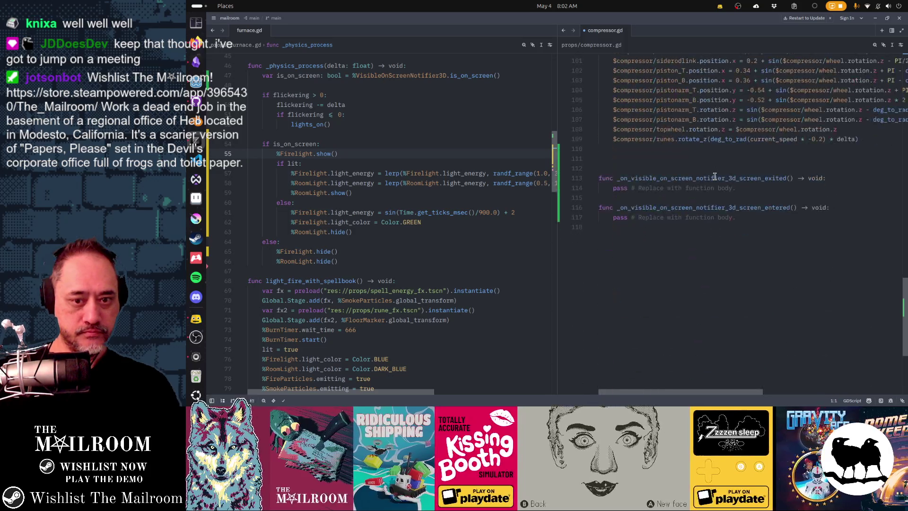
{"action": "left_click", "coordinate": [693, 226]}
{"action": "key", "text": "Return"}
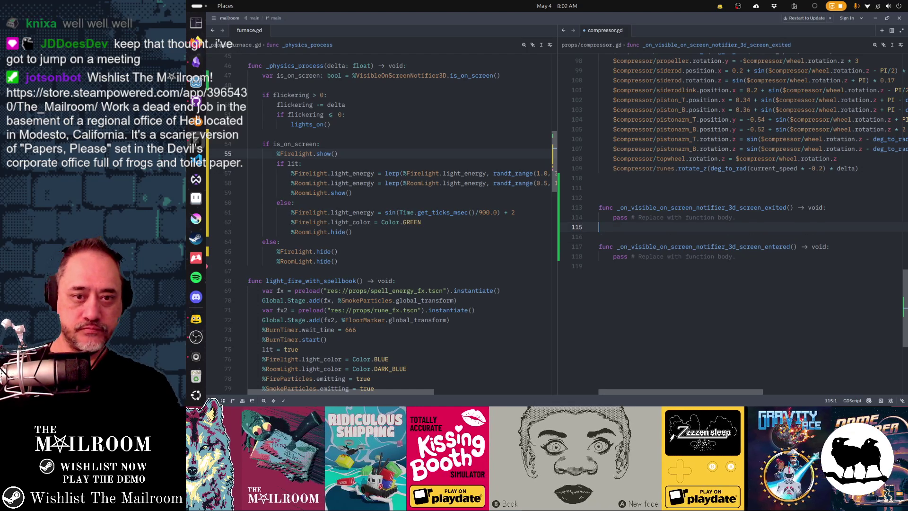
{"action": "key", "text": "Up"}
{"action": "key", "text": "Up"}
{"action": "key", "text": "Up"}
{"action": "key", "text": "BackSpace"}
Delete the screen_exited handler's placeholder pass line
{"action": "key", "text": "Down"}
{"action": "key", "text": "Down"}
{"action": "key", "text": "Down"}
{"action": "key", "text": "End"}
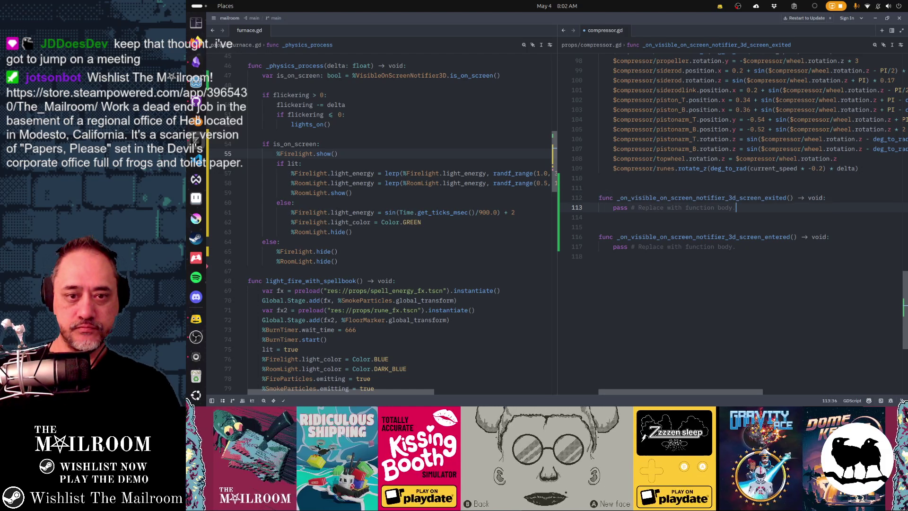
{"action": "key", "text": "shift+Home"}
{"action": "key", "text": "BackSpace"}
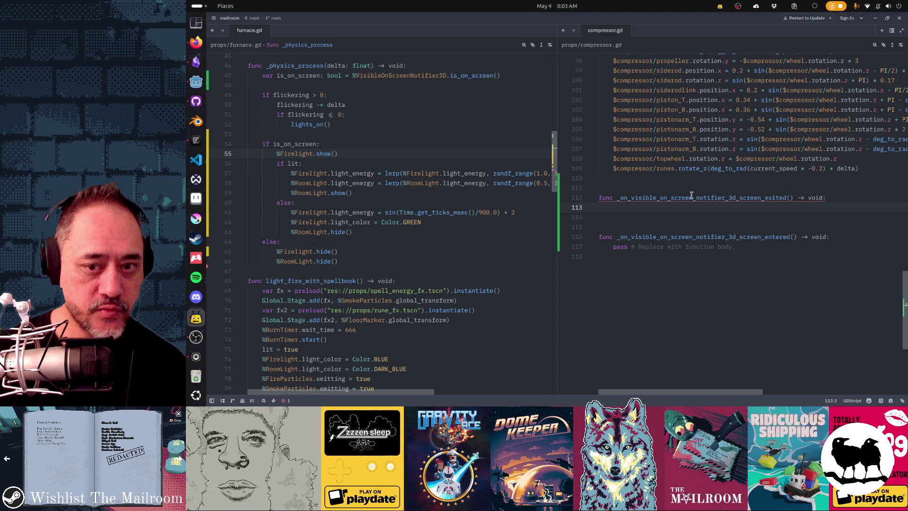
{"action": "left_click", "coordinate": [598, 227]}
{"action": "left_click", "coordinate": [599, 207]}
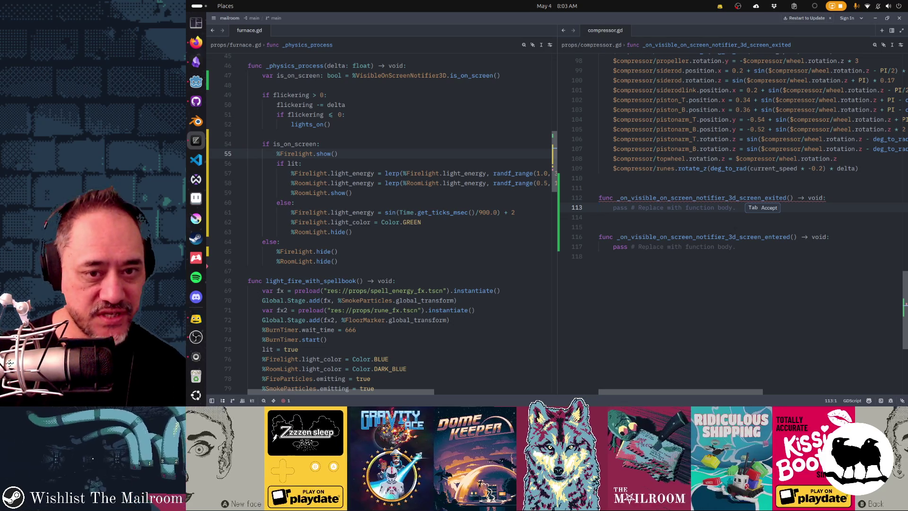
{"action": "scroll", "coordinate": [731, 222], "scroll_direction": "up", "scroll_amount": 7}
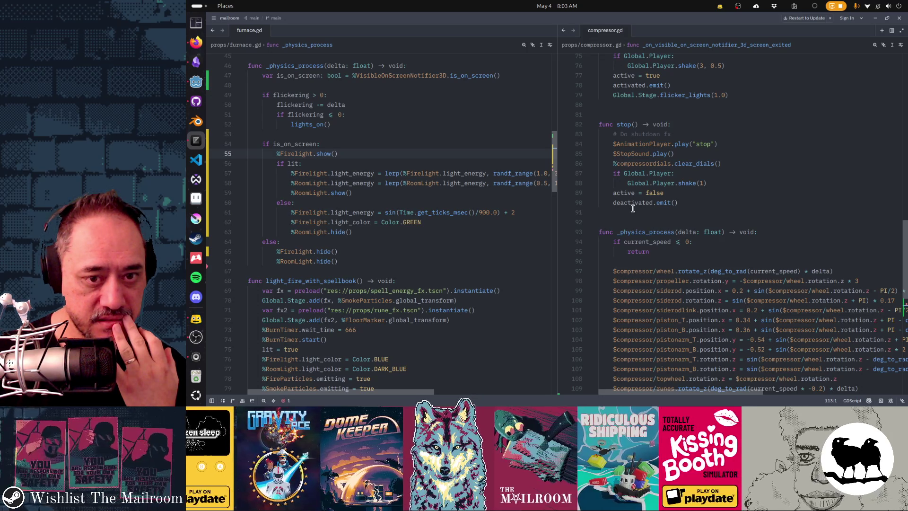
Review the stop() function and earlier code, then return to the notifier handlers at lines 112–117
{"action": "double_click", "coordinate": [624, 192]}
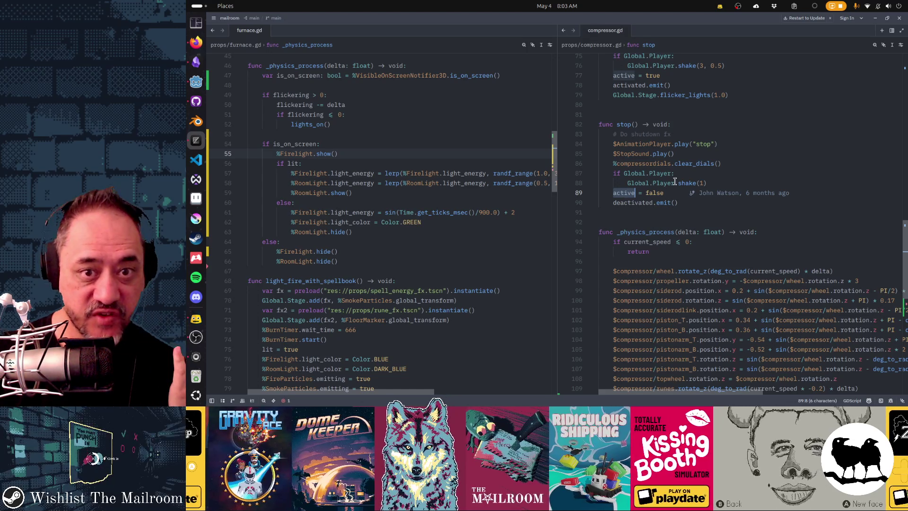
{"action": "scroll", "coordinate": [675, 181], "scroll_direction": "up", "scroll_amount": 1}
{"action": "scroll", "coordinate": [675, 181], "scroll_direction": "up", "scroll_amount": 4}
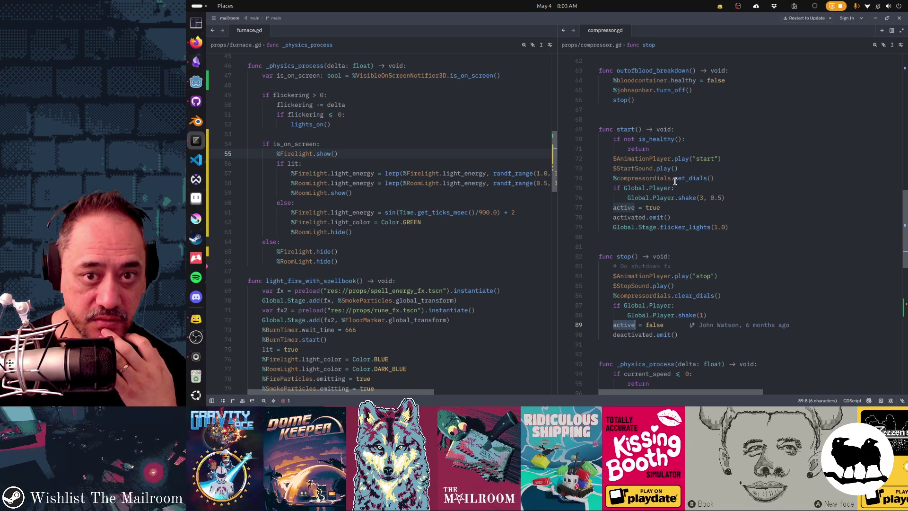
{"action": "scroll", "coordinate": [675, 181], "scroll_direction": "up", "scroll_amount": 5}
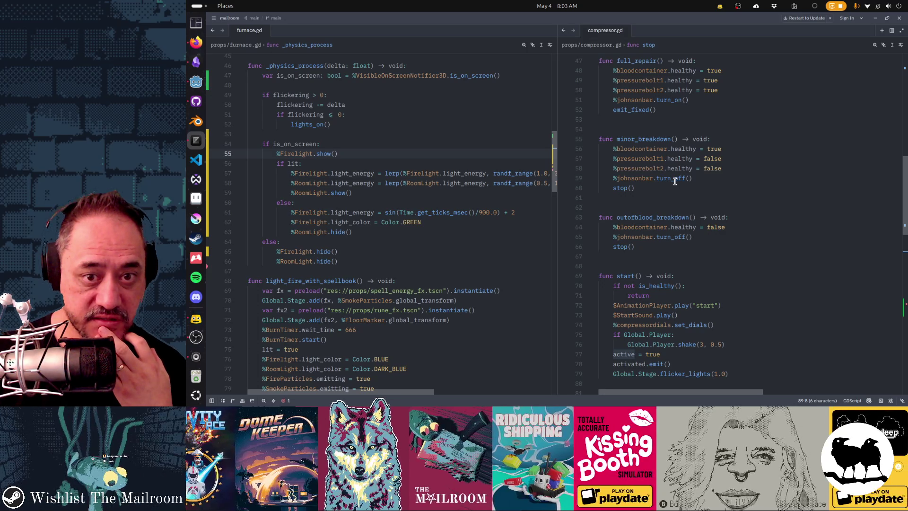
{"action": "scroll", "coordinate": [674, 181], "scroll_direction": "up", "scroll_amount": 6}
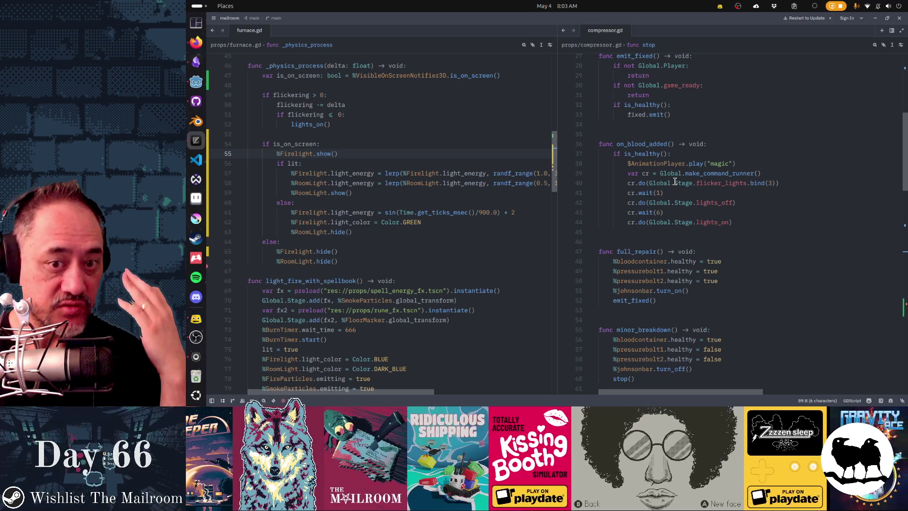
{"action": "scroll", "coordinate": [674, 181], "scroll_direction": "up", "scroll_amount": 5}
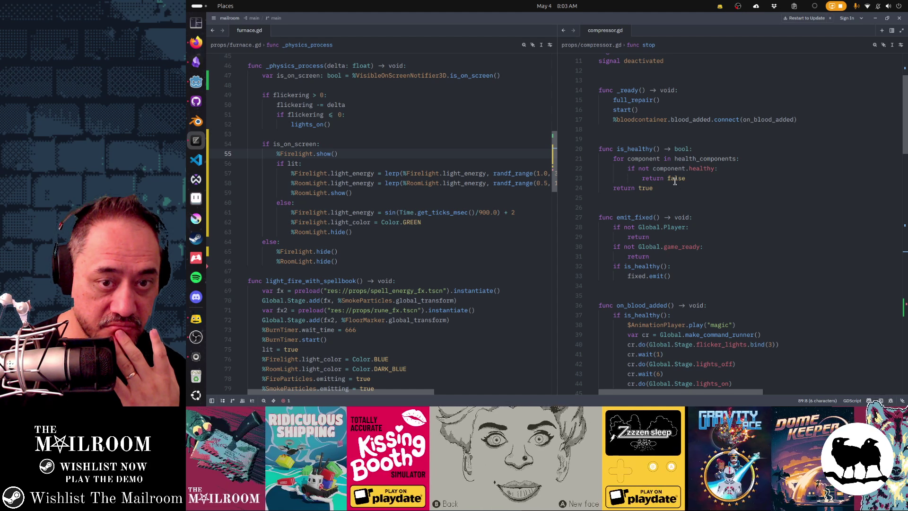
{"action": "scroll", "coordinate": [675, 181], "scroll_direction": "down", "scroll_amount": 20}
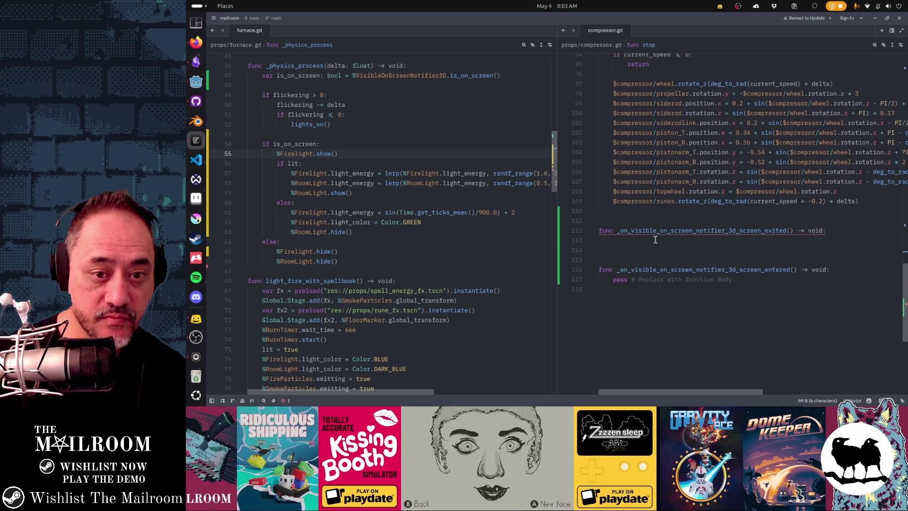
Add %FireParticles.hide() and %SmokeParticles.hide() to the screen_exited handler
{"action": "left_click", "coordinate": [655, 241]}
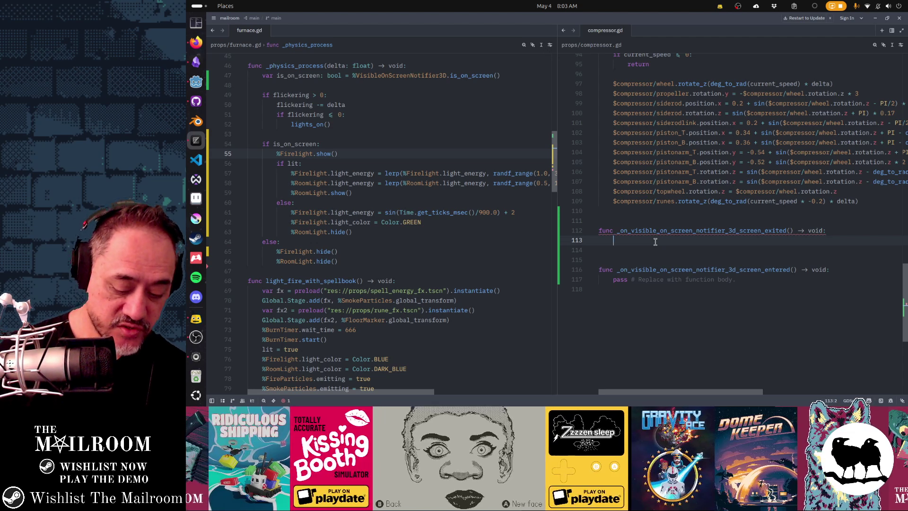
{"action": "type", "text": "%"}
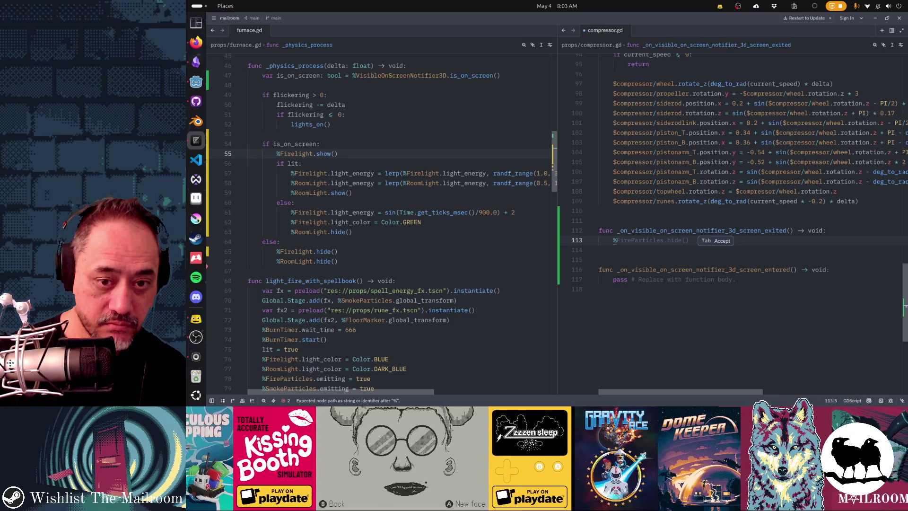
{"action": "key", "text": "Tab"}
{"action": "key", "text": "Return"}
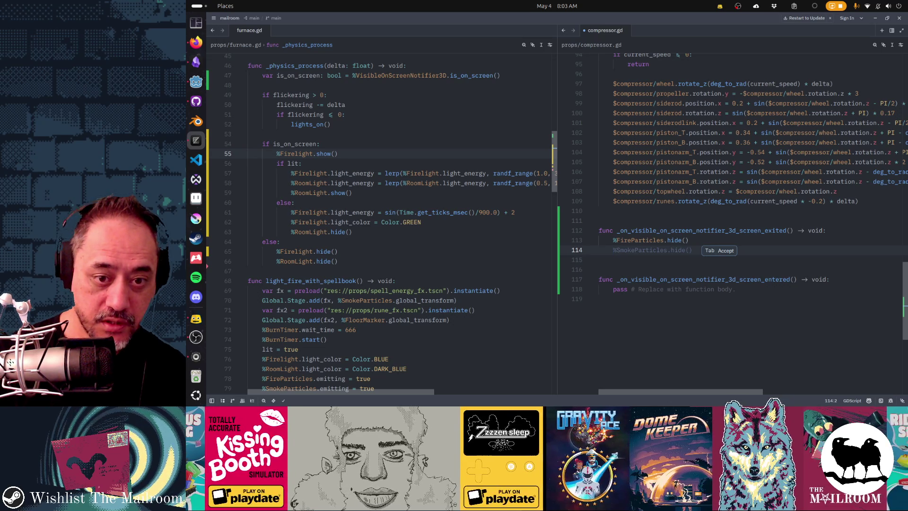
{"action": "key", "text": "Tab"}
{"action": "key", "text": "Return"}
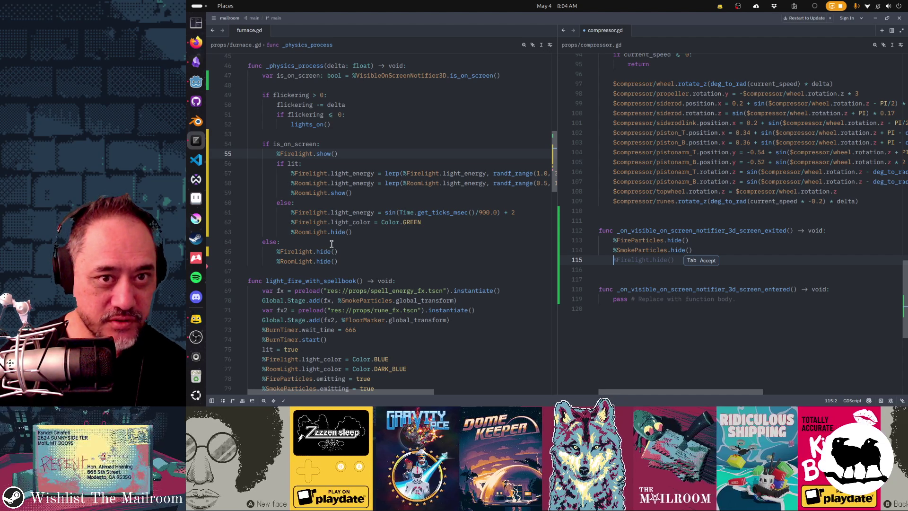
{"action": "key", "text": "alt+Tab"}
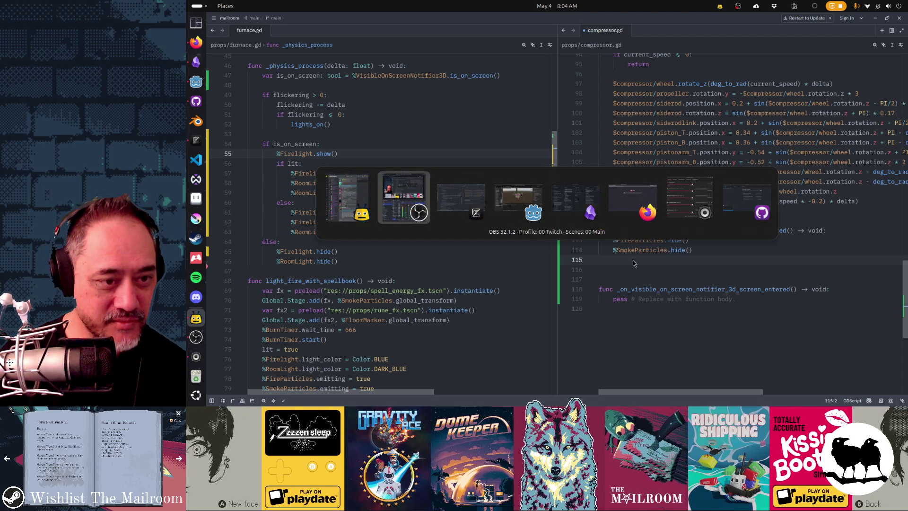
{"action": "key", "text": "alt+Tab"}
{"action": "key", "text": "alt+Tab"}
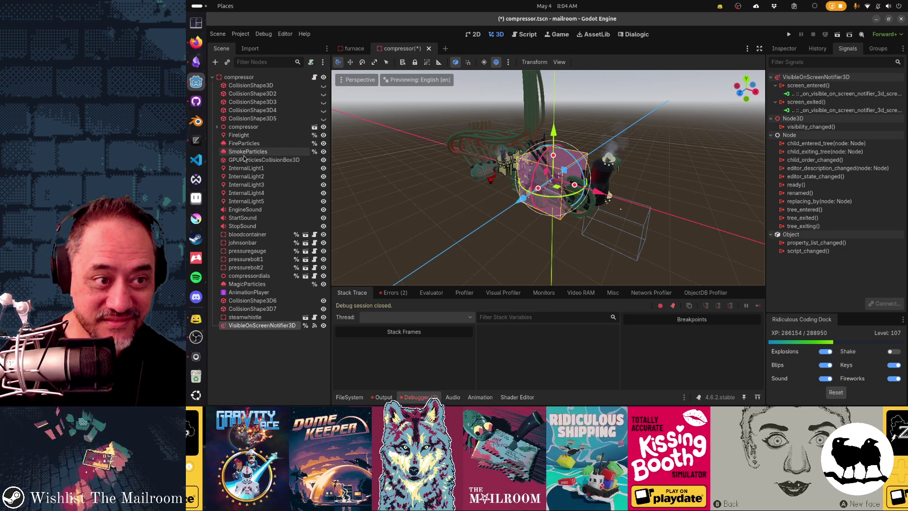
Add %Firelight.hide() to the screen_exited handler, checking node names in Godot
{"action": "key", "text": "alt+Tab"}
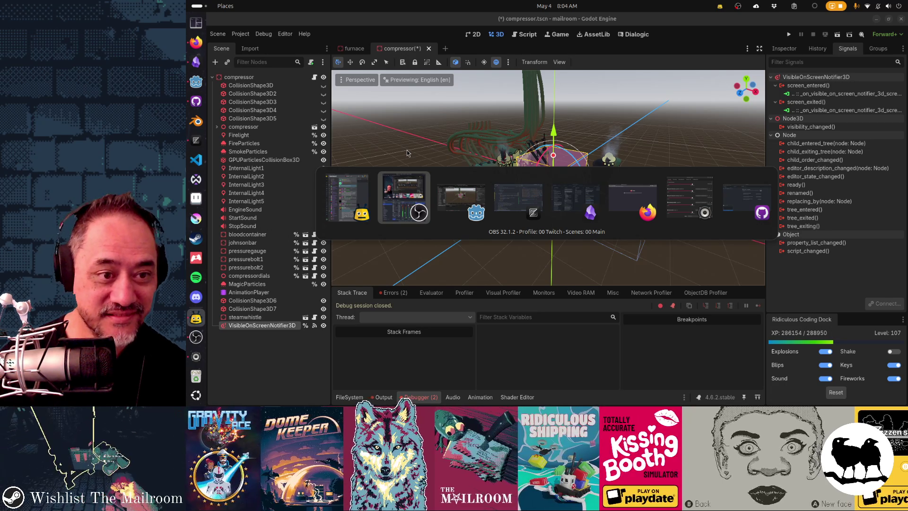
{"action": "key", "text": "alt+Tab"}
{"action": "key", "text": "alt+Tab"}
{"action": "key", "text": "Tab"}
{"action": "key", "text": "Return"}
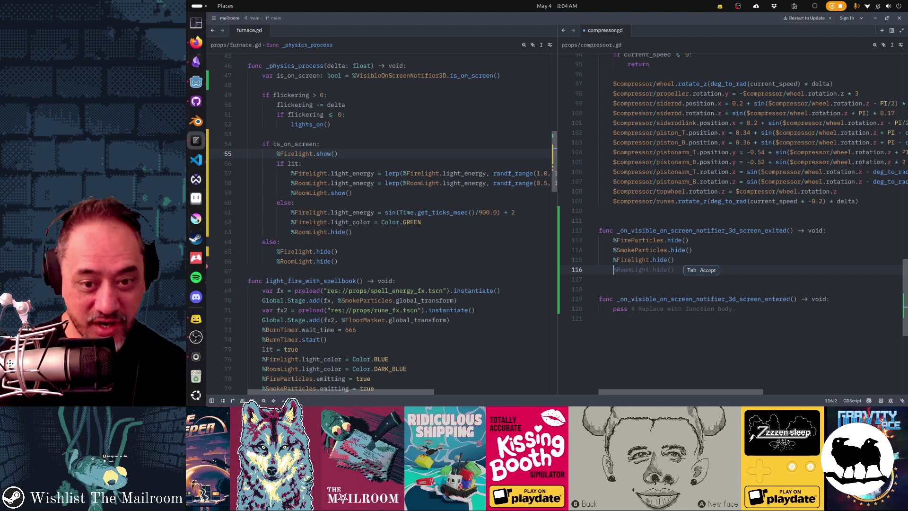
{"action": "key", "text": "alt+Tab"}
{"action": "key", "text": "alt+Tab"}
{"action": "key", "text": "alt+Tab"}
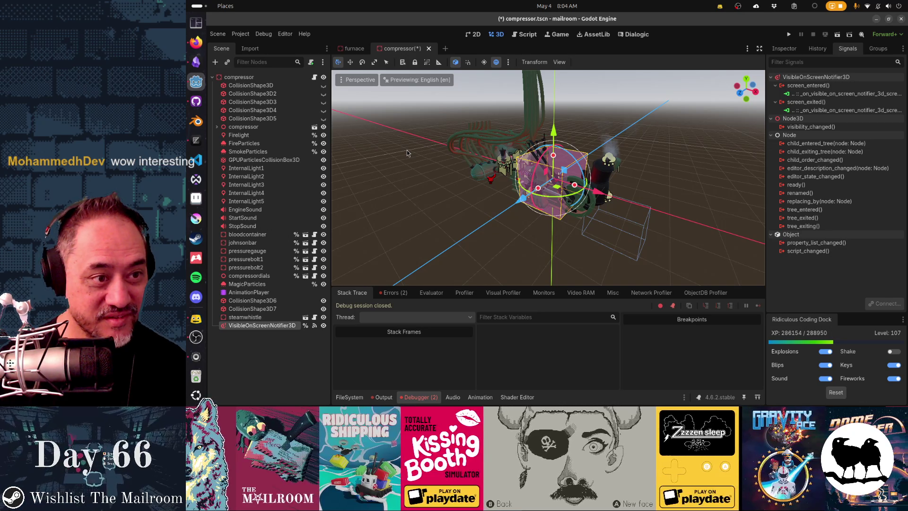
{"action": "key", "text": "alt+Tab"}
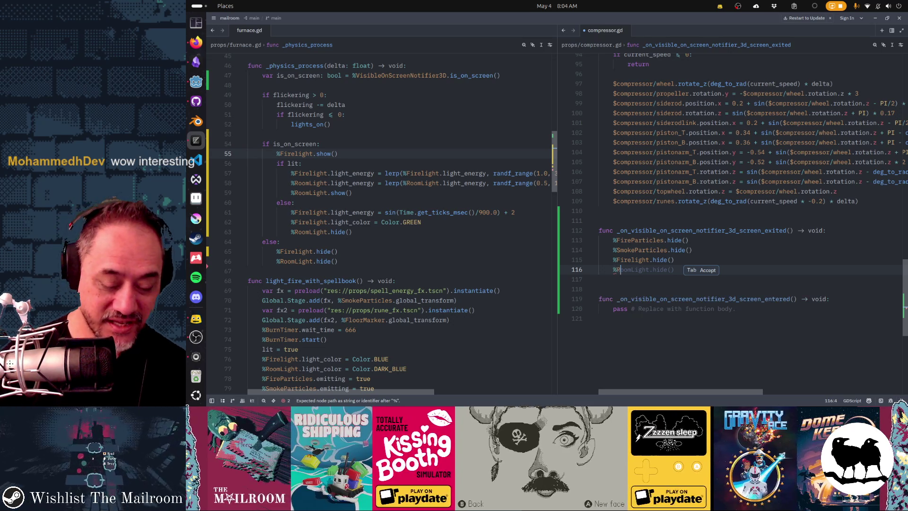
Clear the mistyped RoomLight and InternalLight text on line 116 and restart all language servers
{"action": "type", "text": "RoomLight"}
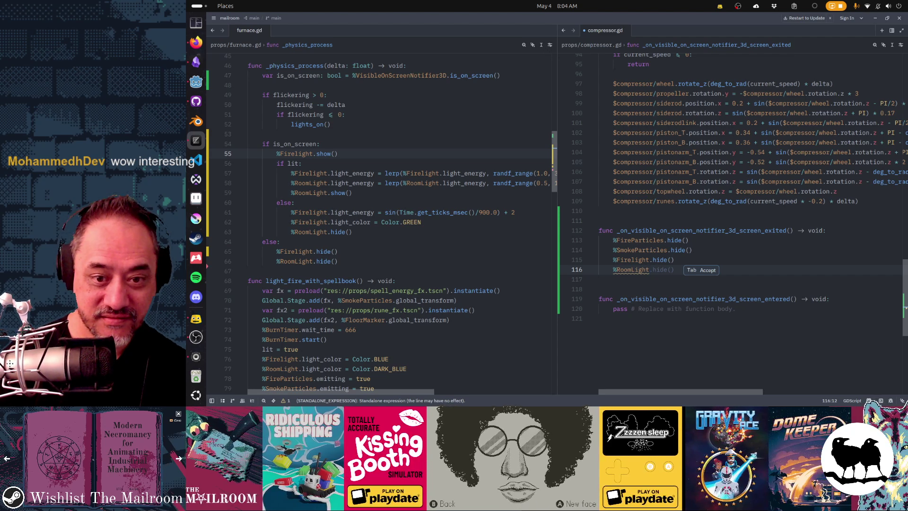
{"action": "type", "text": "."}
{"action": "key", "text": "ctrl+shift+Left"}
{"action": "key", "text": "ctrl+shift+Left"}
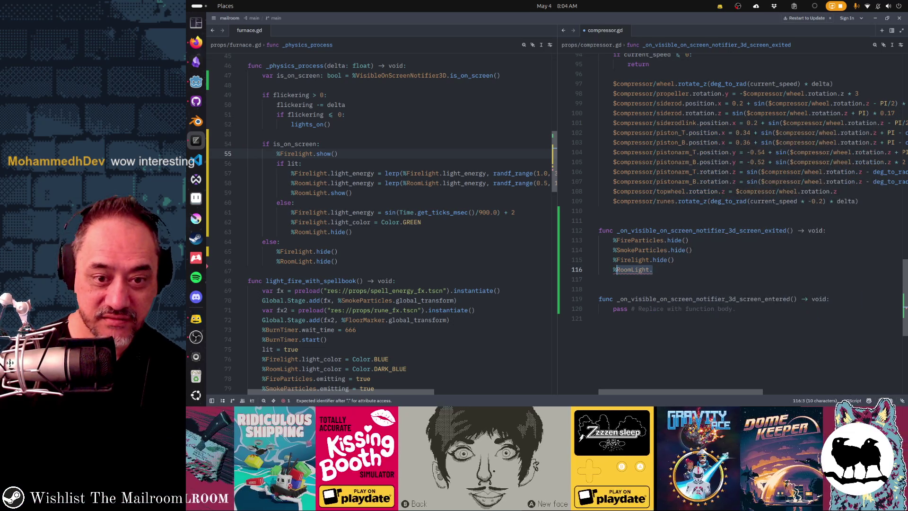
{"action": "type", "text": "Roo"}
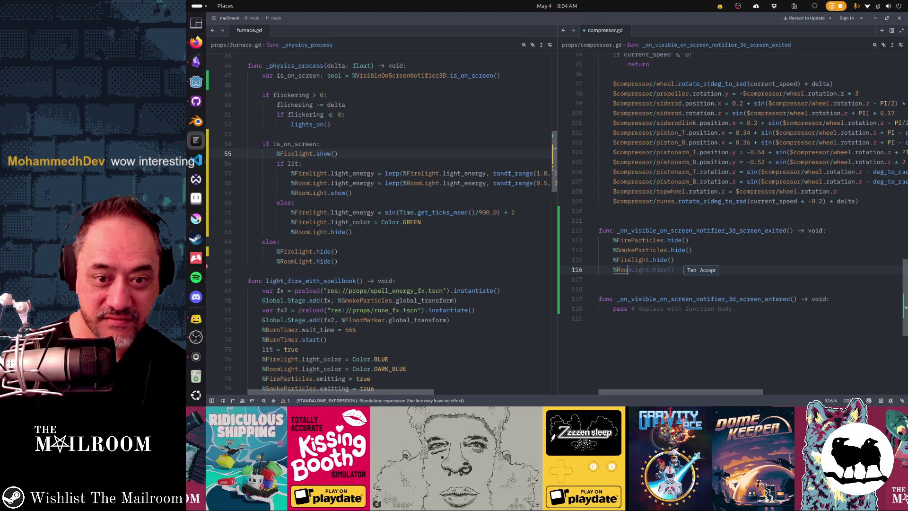
{"action": "type", "text": "m"}
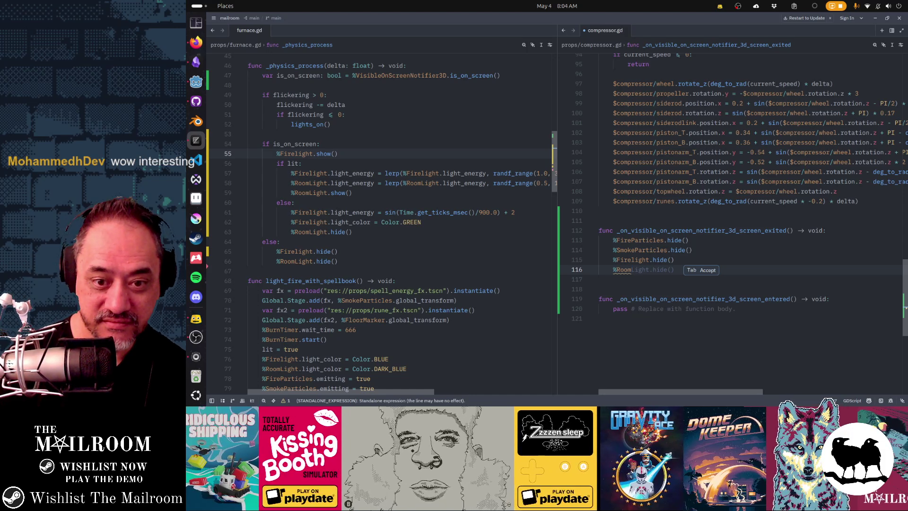
{"action": "type", "text": "L"}
{"action": "key", "text": "BackSpace"}
{"action": "key", "text": "BackSpace"}
{"action": "key", "text": "BackSpace"}
{"action": "type", "text": "Intern"}
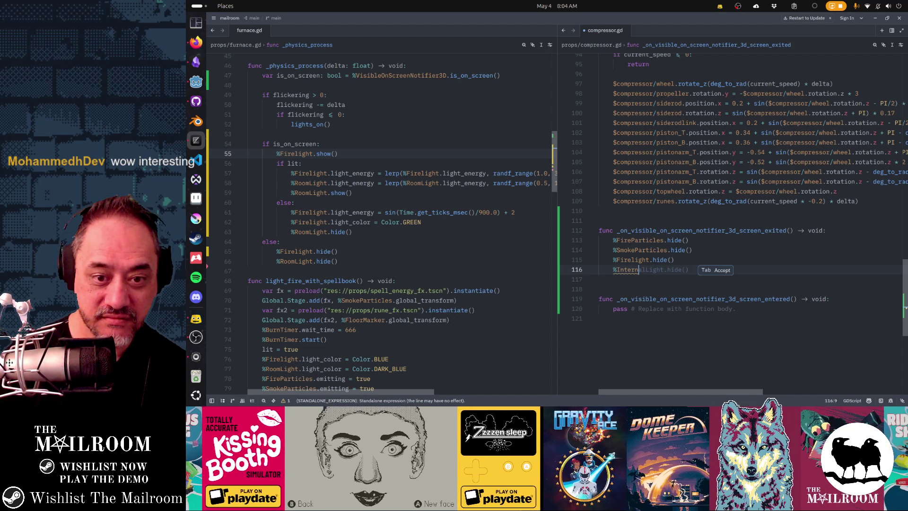
{"action": "type", "text": "alLight"}
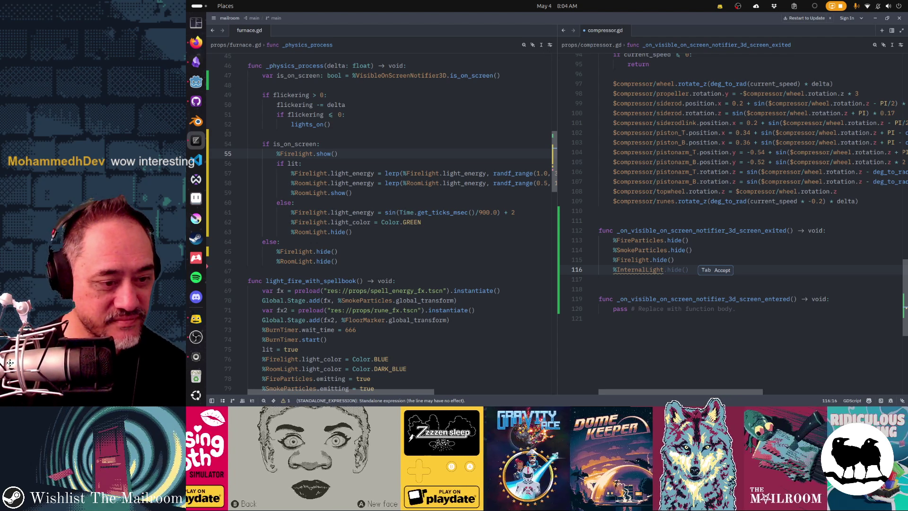
{"action": "key", "text": "ctrl+BackSpace"}
{"action": "key", "text": "ctrl+BackSpace"}
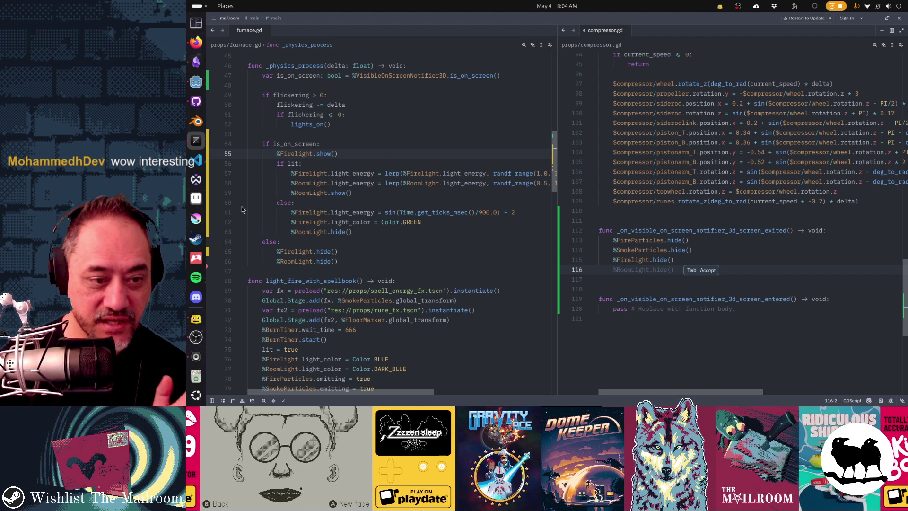
{"action": "left_click", "coordinate": [273, 400]}
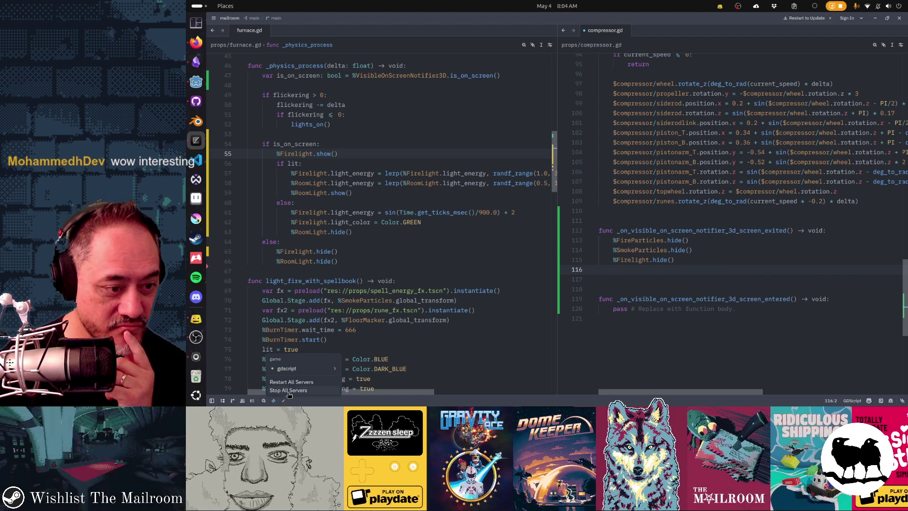
{"action": "left_click", "coordinate": [291, 382]}
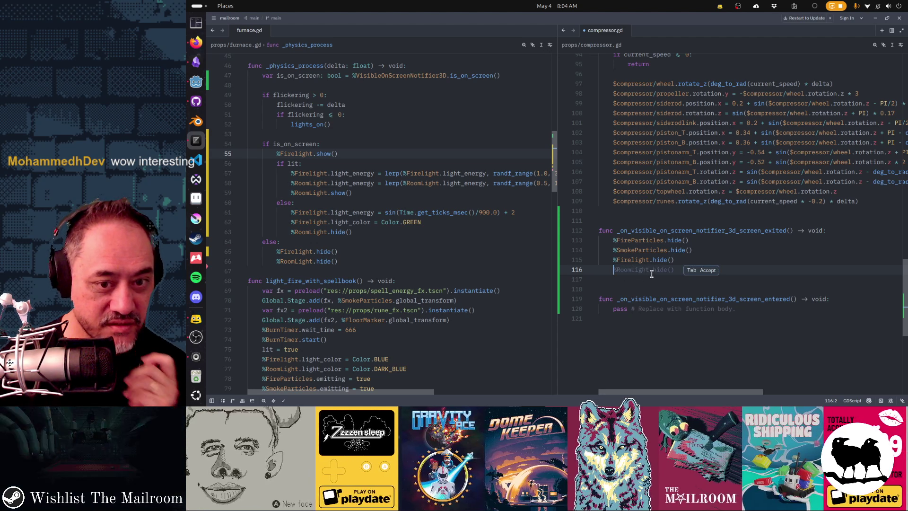
Add %InternalLight1.hide() plus the suggested InternalLight2 and InternalLight3 hide lines
{"action": "type", "text": "%Inter"}
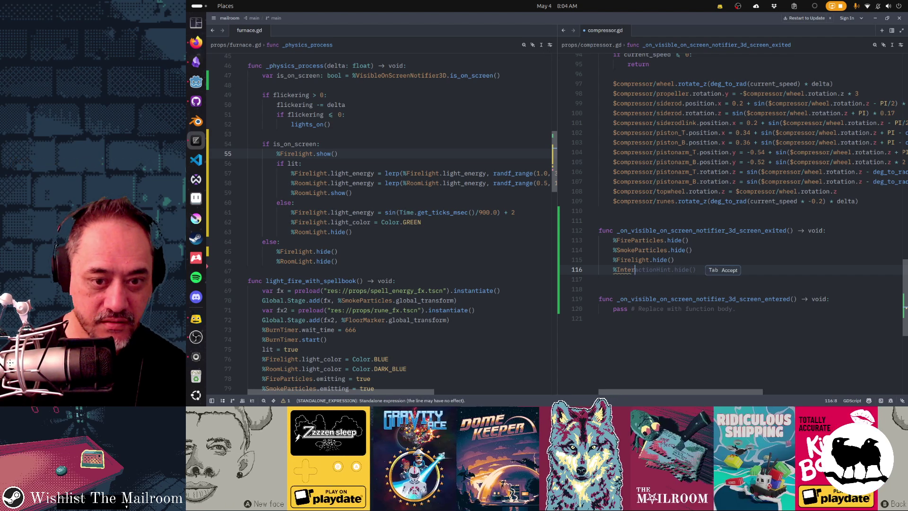
{"action": "type", "text": "nalLight"}
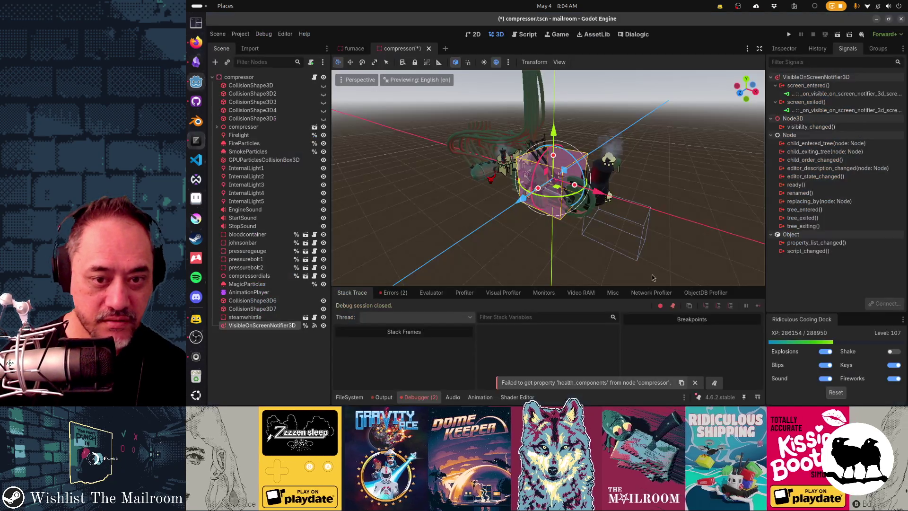
{"action": "key", "text": "alt+Tab"}
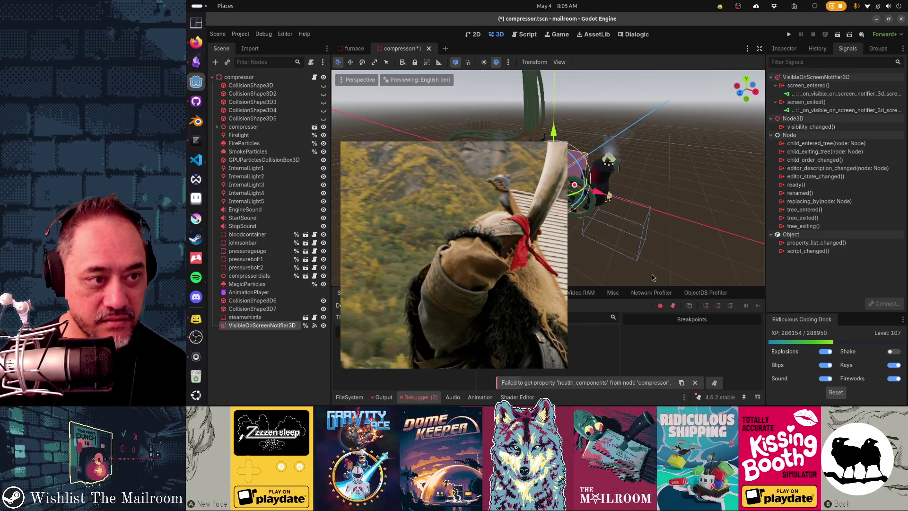
{"action": "key", "text": "alt+Tab"}
{"action": "type", "text": "1.hide()"}
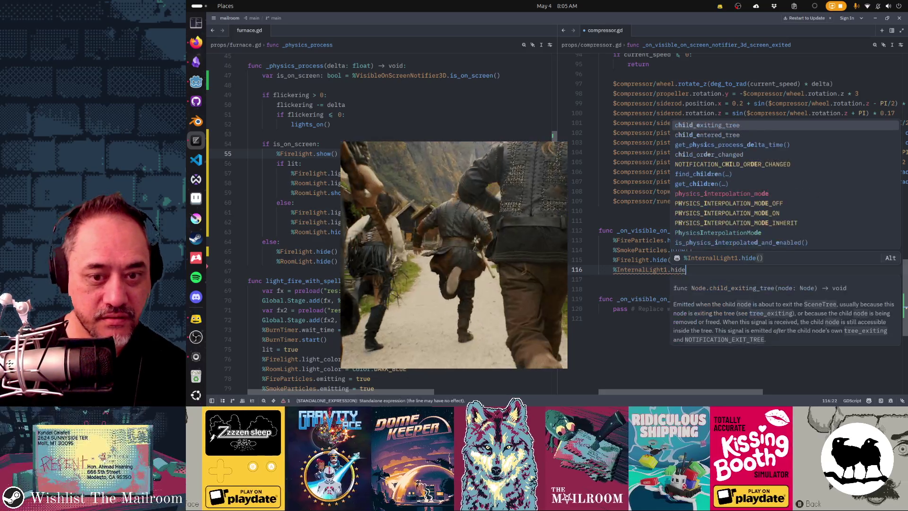
{"action": "key", "text": "Tab"}
{"action": "key", "text": "Tab"}
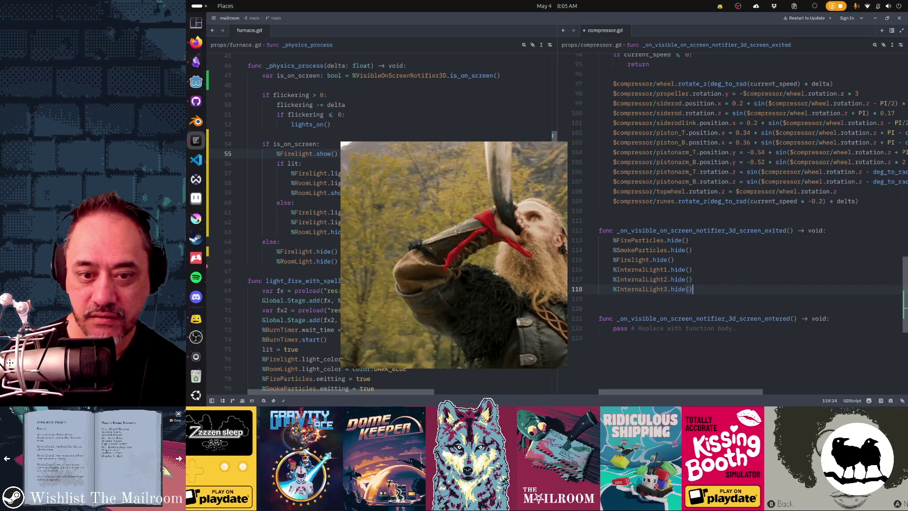
{"action": "key", "text": "Return"}
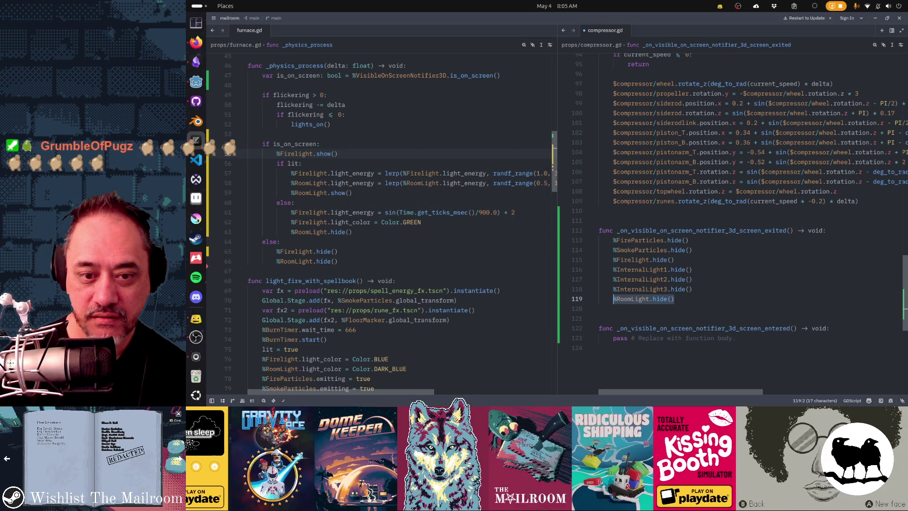
{"action": "key", "text": "Up"}
{"action": "key", "text": "Down"}
{"action": "key", "text": "Tab"}
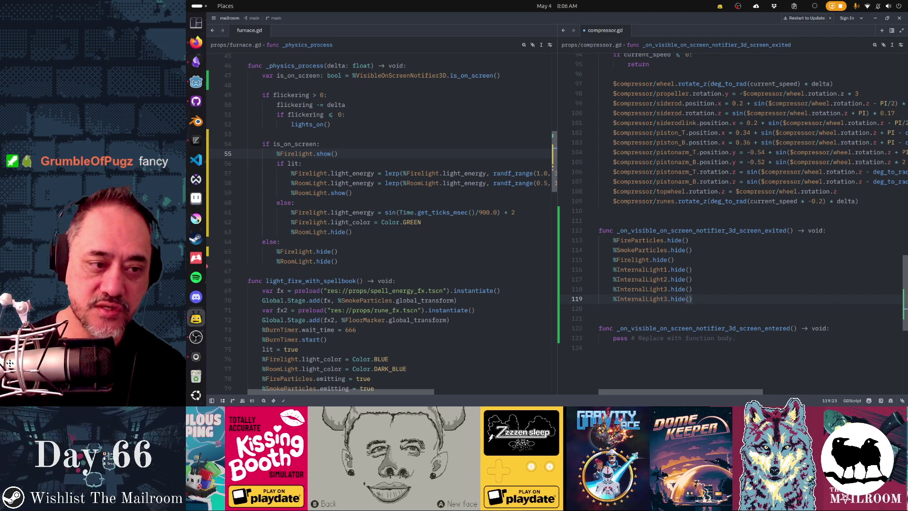
Duplicate the InternalLight3 hide line and renumber the copies to InternalLight4 and InternalLight5
{"action": "left_click", "coordinate": [756, 298]}
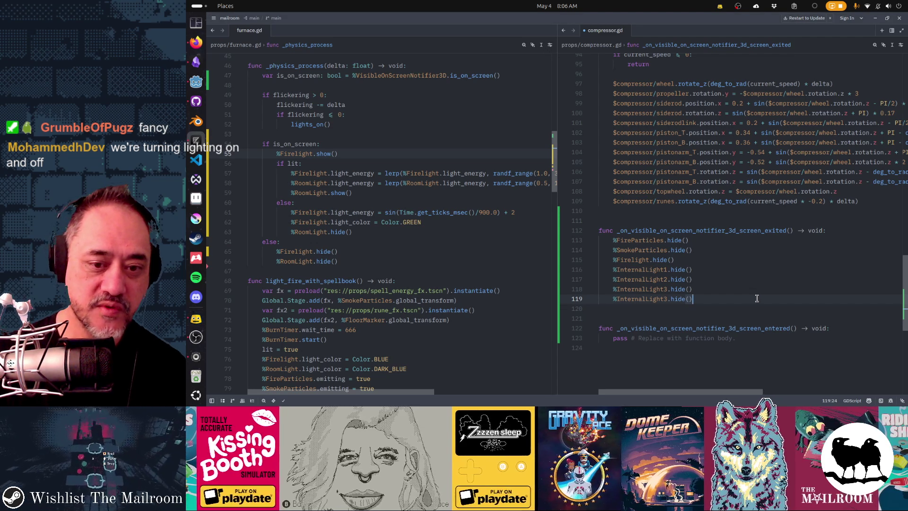
{"action": "key", "text": "ctrl+shift+d"}
{"action": "key", "text": "Left"}
{"action": "key", "text": "Left"}
{"action": "key", "text": "Left"}
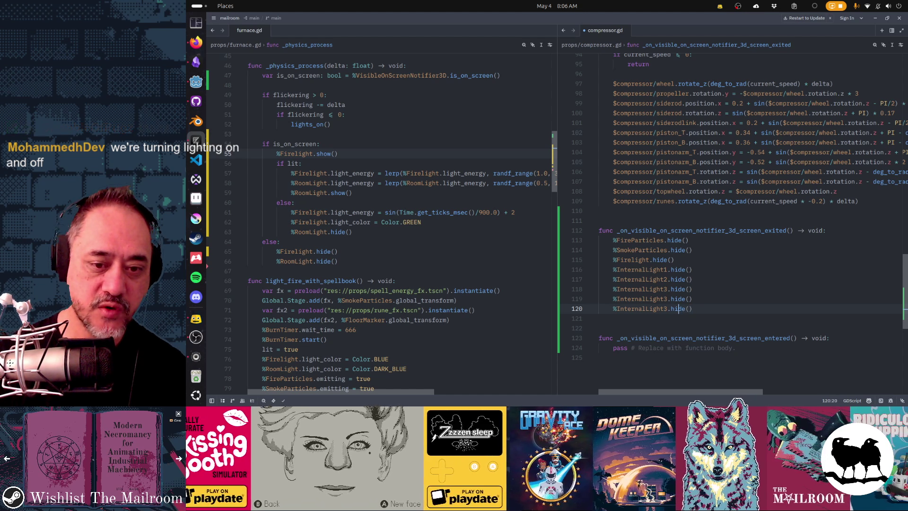
{"action": "key", "text": "End"}
{"action": "key", "text": "Return"}
{"action": "type", "text": "%InternalLight3.hide()"}
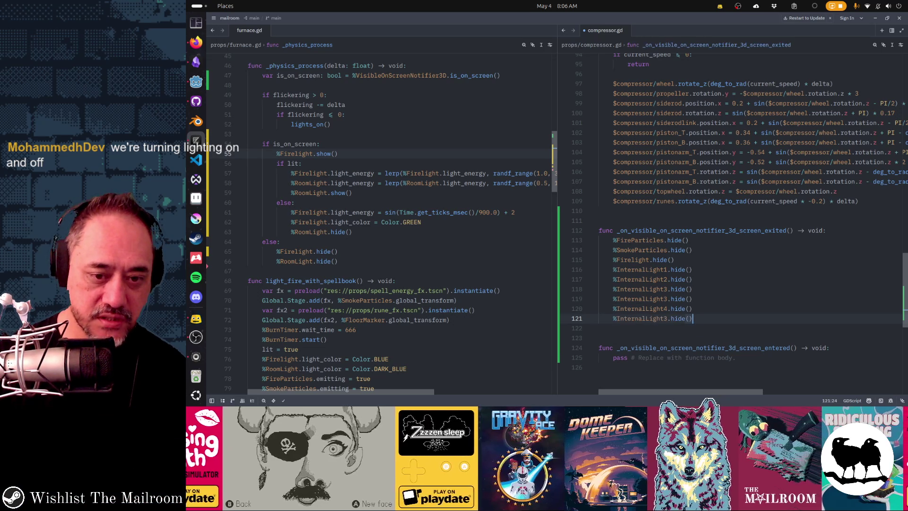
{"action": "key", "text": "Left"}
{"action": "key", "text": "Left"}
{"action": "key", "text": "Left"}
{"action": "key", "text": "BackSpace"}
{"action": "type", "text": "5"}
Delete the leftover duplicate InternalLight3 line, leaving lines 116–120 as InternalLight1 to 5
{"action": "key", "text": "Home"}
{"action": "key", "text": "Home"}
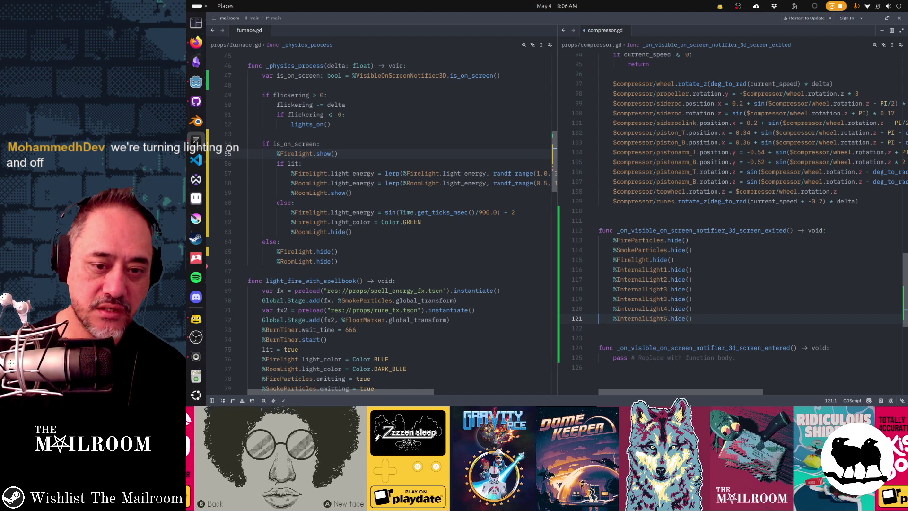
{"action": "key", "text": "Up"}
{"action": "key", "text": "Up"}
{"action": "key", "text": "Up"}
{"action": "key", "text": "Down"}
{"action": "key", "text": "Down"}
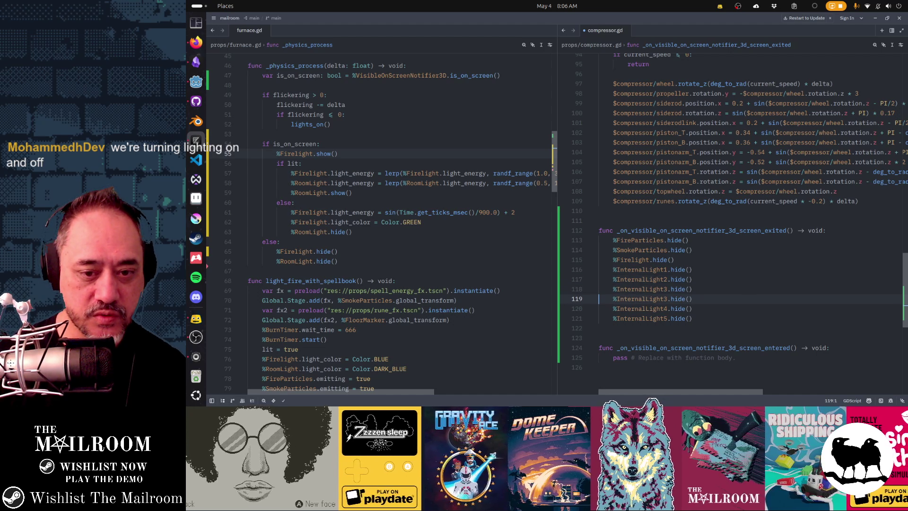
{"action": "key", "text": "ctrl+shift+k"}
{"action": "key", "text": "Down"}
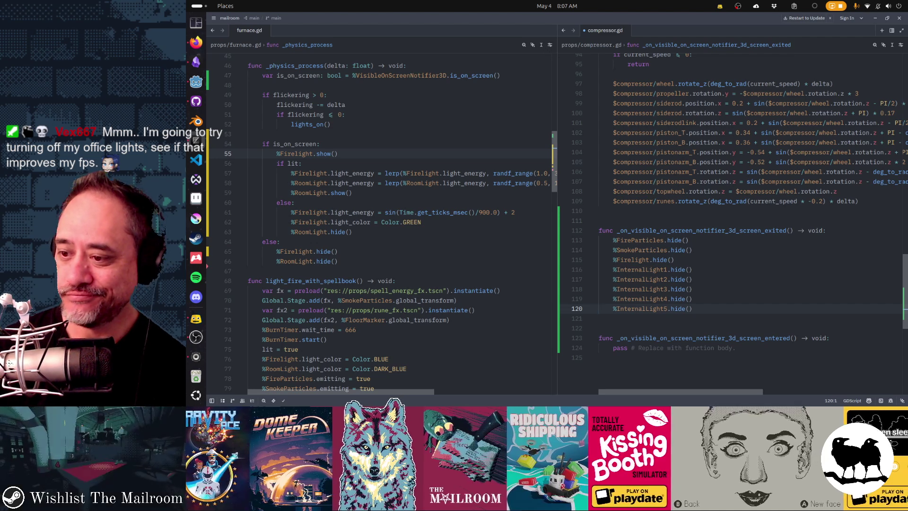
Scroll compressor.gd up slightly and bring up the window switcher
{"action": "scroll", "coordinate": [708, 269], "scroll_direction": "up", "scroll_amount": 1}
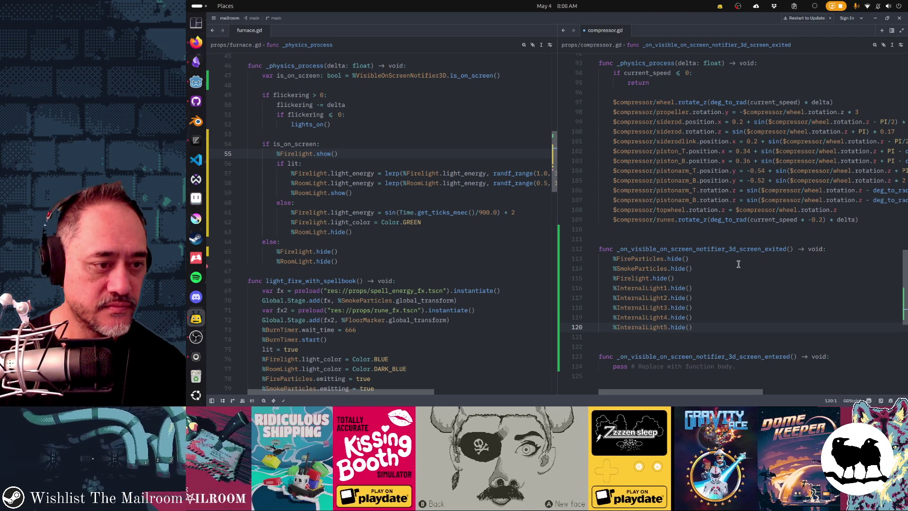
{"action": "key", "text": "alt+Tab"}
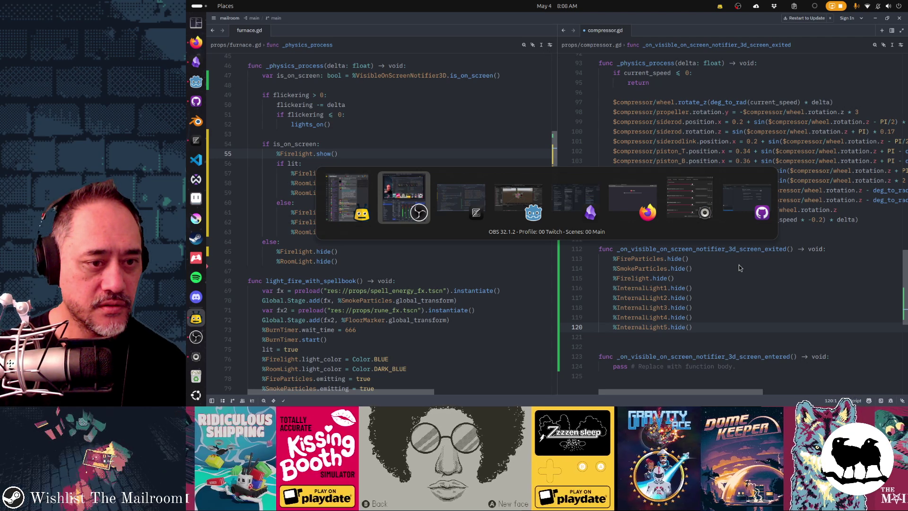
{"action": "key", "text": "alt+Tab"}
{"action": "key", "text": "alt+Tab"}
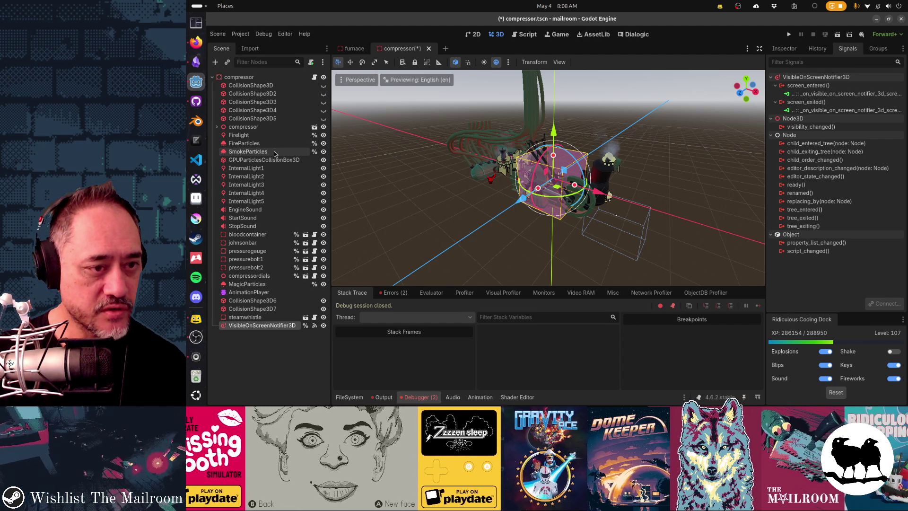
{"action": "key", "text": "alt+Tab"}
{"action": "key", "text": "alt+Tab"}
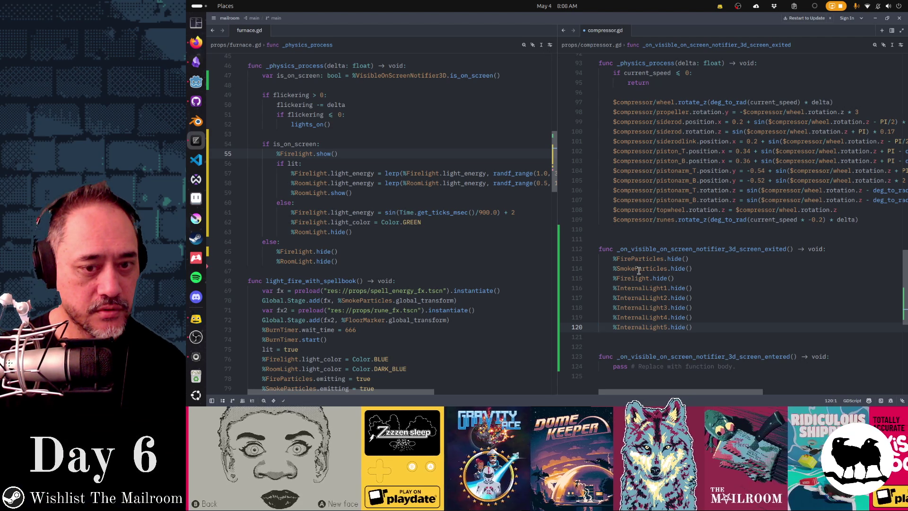
Move the %Firelight.hide() line above FireParticles as the handler's first line
{"action": "left_click", "coordinate": [638, 278]}
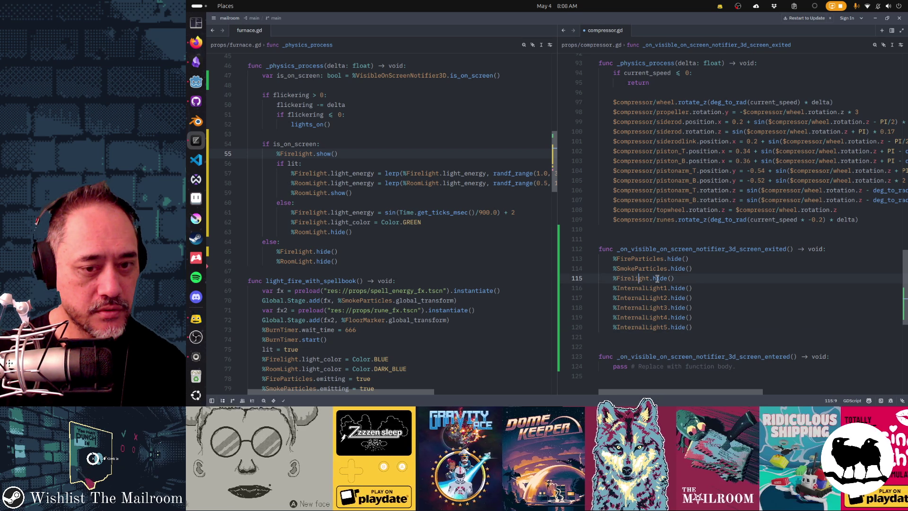
{"action": "key", "text": "ctrl+x"}
{"action": "key", "text": "Up"}
{"action": "key", "text": "Up"}
{"action": "key", "text": "ctrl+v"}
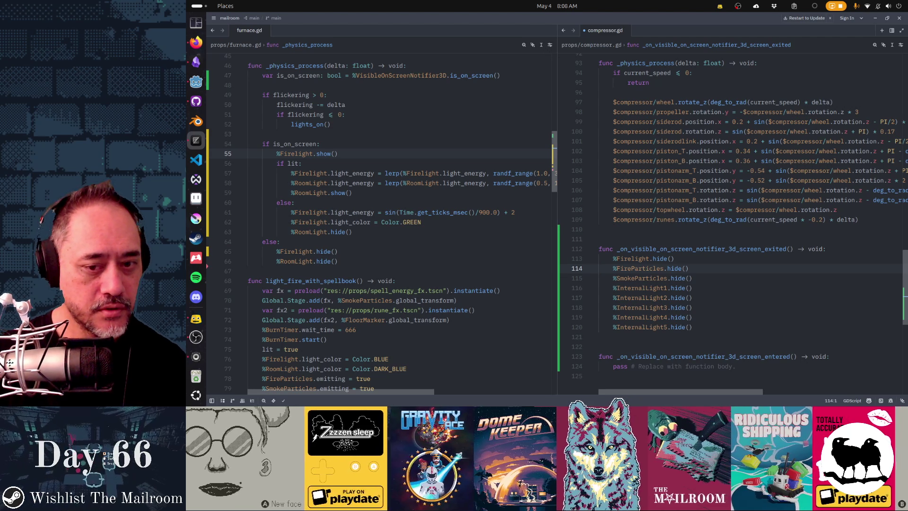
{"action": "key", "text": "alt+Tab"}
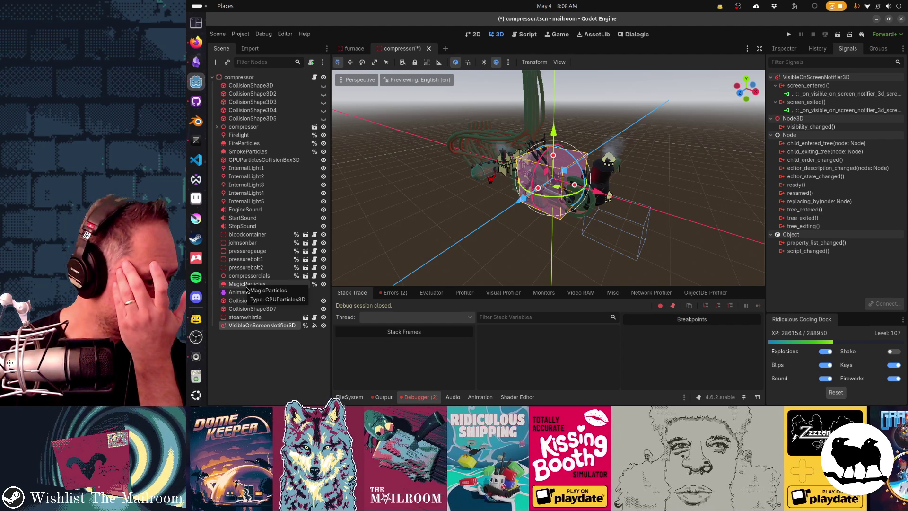
Enable Access as Unique Name on the nested compressor node and on steamwhistle
{"action": "left_click", "coordinate": [246, 235]}
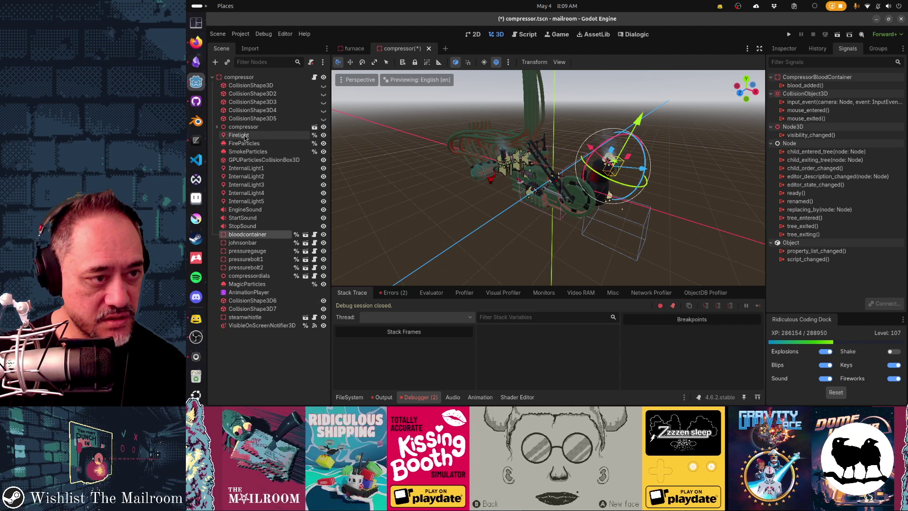
{"action": "left_click", "coordinate": [217, 127]}
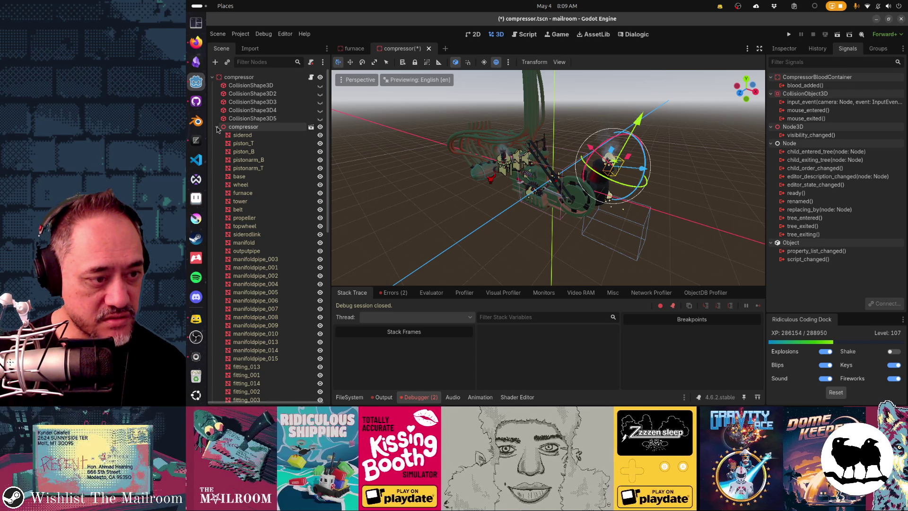
{"action": "scroll", "coordinate": [248, 216], "scroll_direction": "down", "scroll_amount": 10}
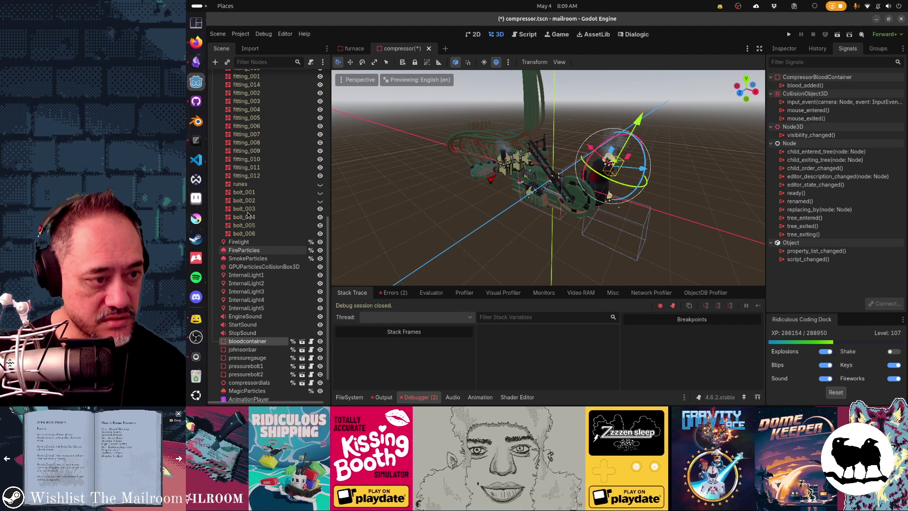
{"action": "scroll", "coordinate": [248, 215], "scroll_direction": "up", "scroll_amount": 10}
{"action": "left_click", "coordinate": [217, 127]}
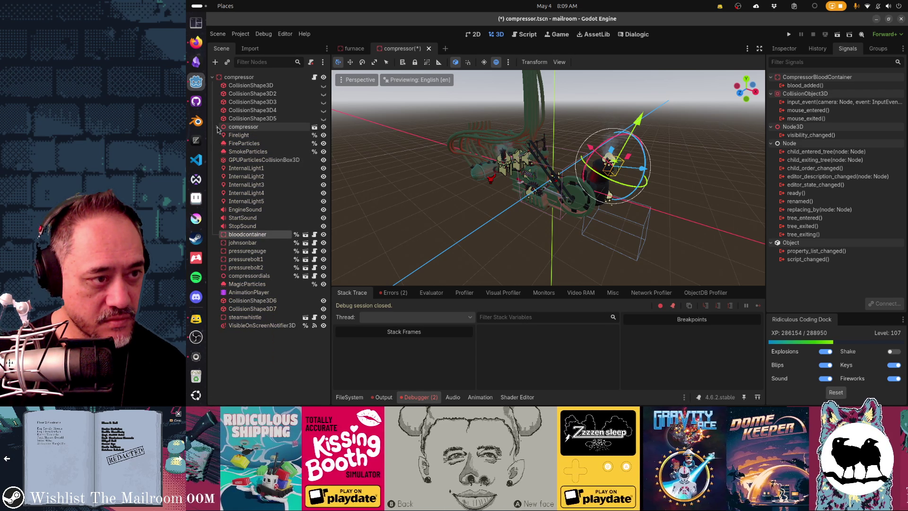
{"action": "right_click", "coordinate": [246, 129]}
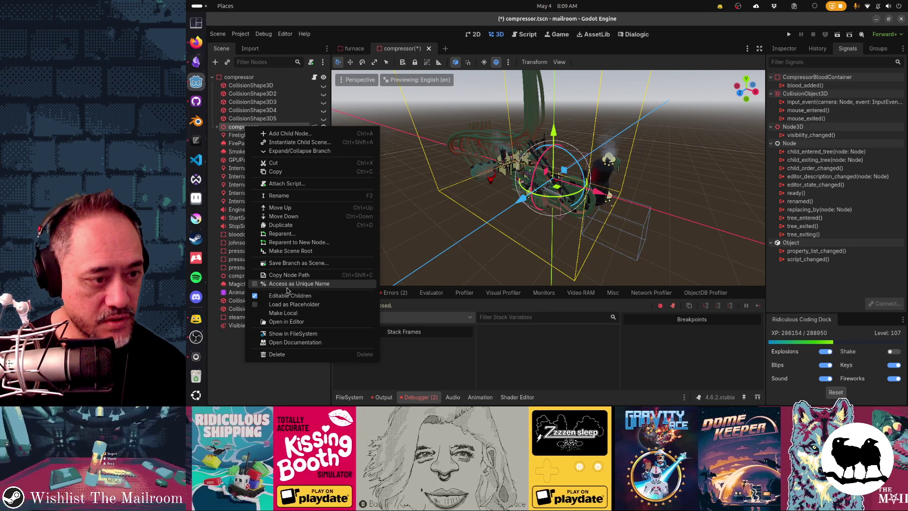
{"action": "left_click", "coordinate": [287, 285]}
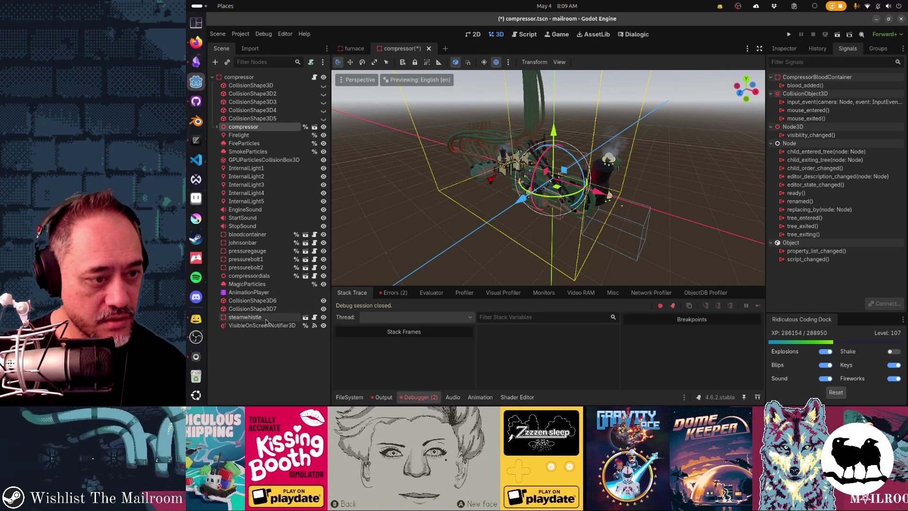
{"action": "right_click", "coordinate": [266, 321]}
{"action": "left_click", "coordinate": [293, 328]}
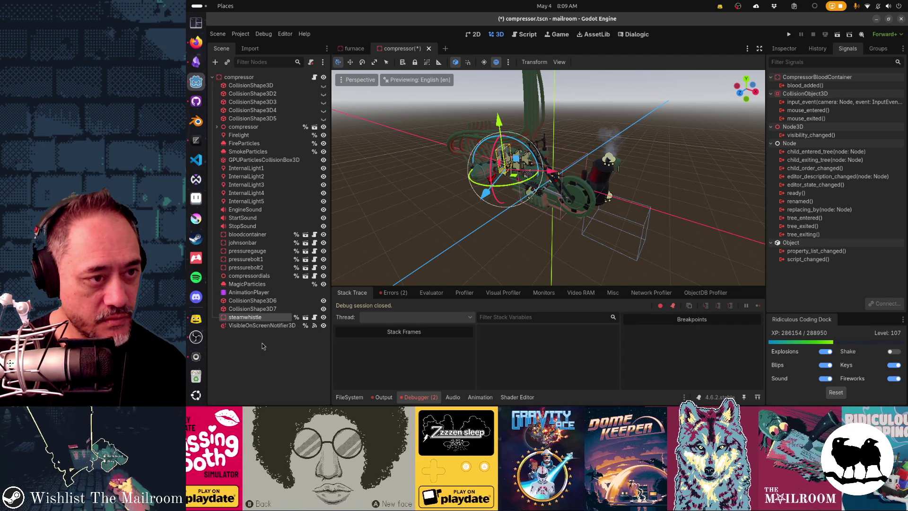
{"action": "key", "text": "alt+Tab"}
Add a %compressor.h line below InternalLight5, checking node names in the Godot scene
{"action": "left_click", "coordinate": [754, 329]}
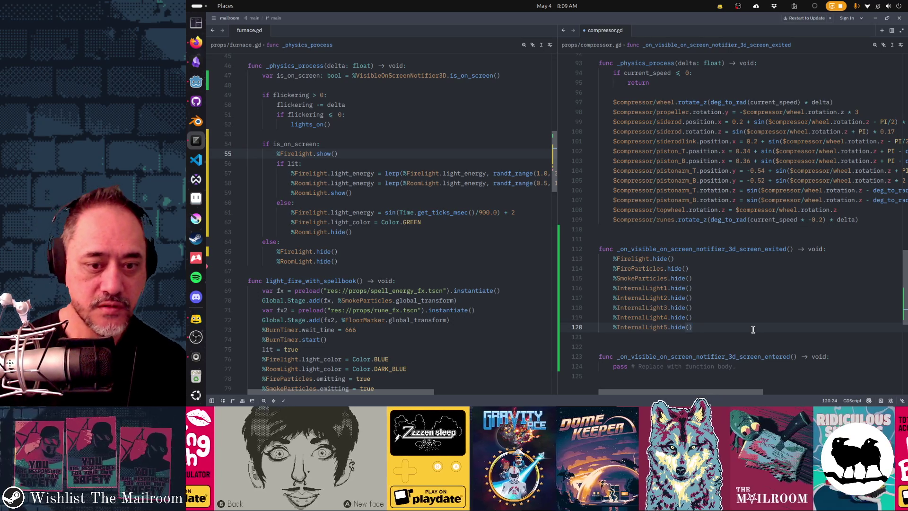
{"action": "key", "text": "Return"}
{"action": "type", "text": "%compressor.h"}
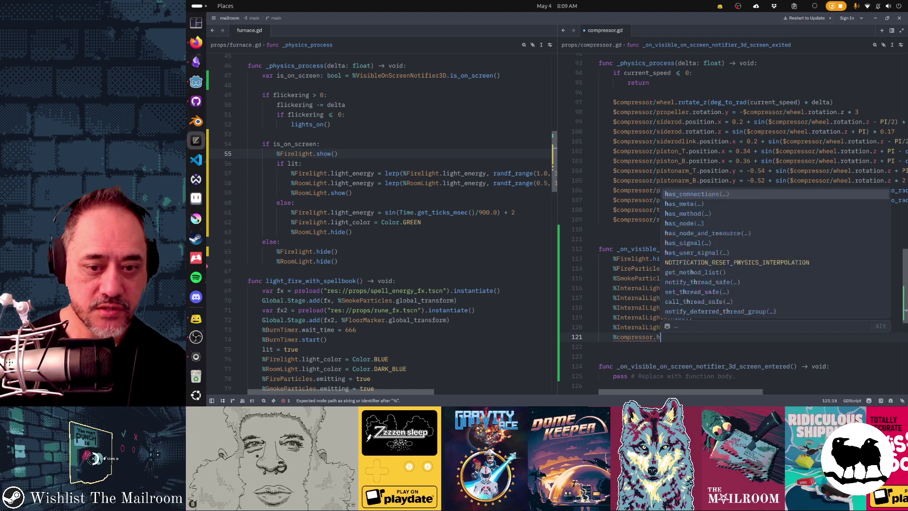
{"action": "key", "text": "alt+Tab"}
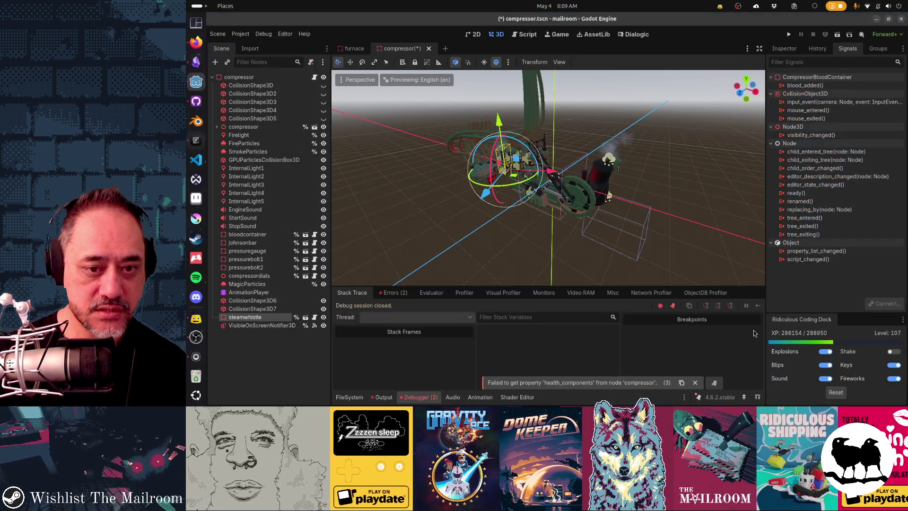
{"action": "key", "text": "alt+Tab"}
Start a new line referencing the steam whistle node, typing %steamwhie after checking its name
{"action": "key", "text": "Return"}
{"action": "type", "text": "%ste"}
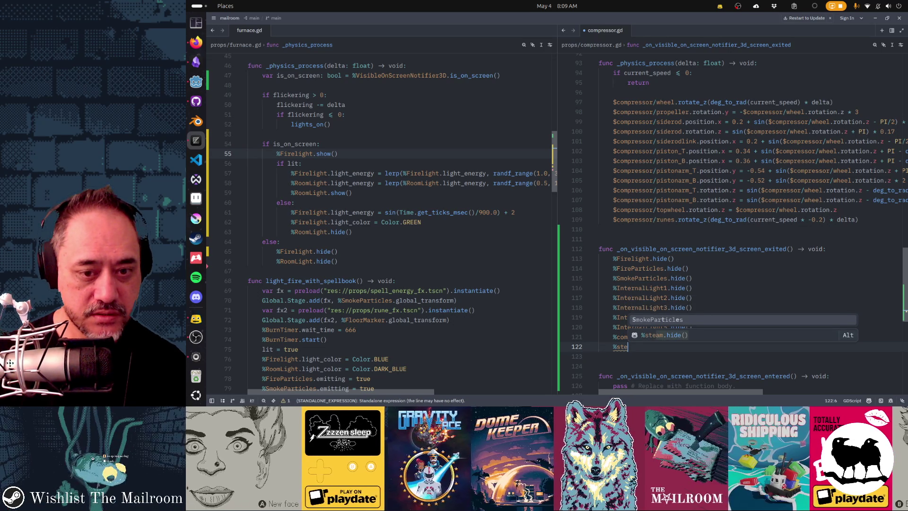
{"action": "type", "text": "am"}
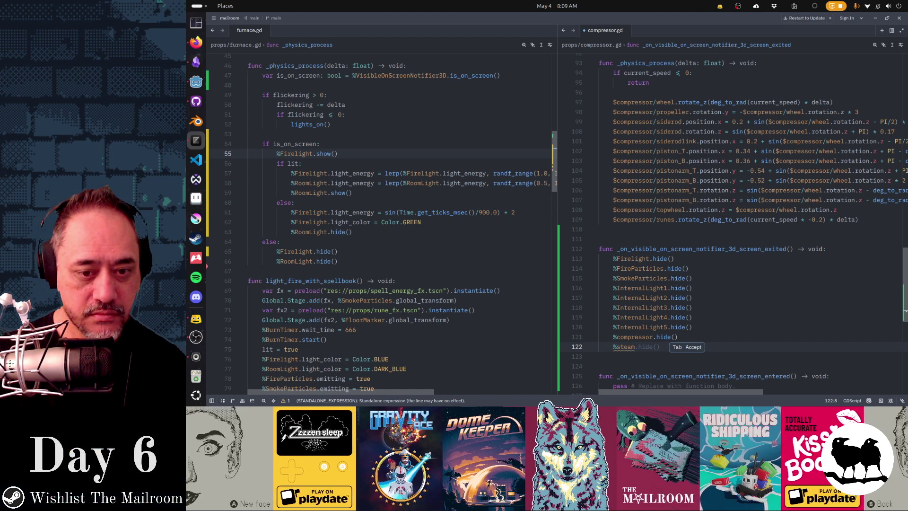
{"action": "key", "text": "BackSpace"}
{"action": "key", "text": "BackSpace"}
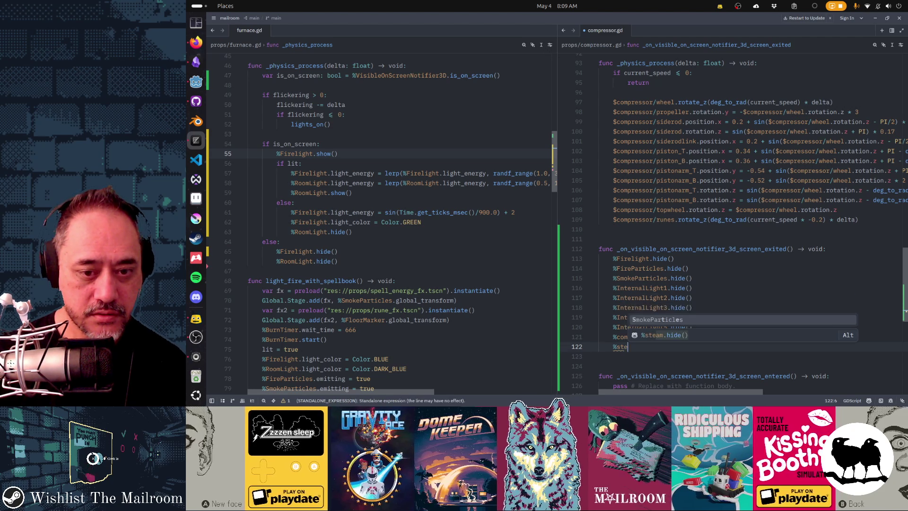
{"action": "type", "text": "am"}
{"action": "key", "text": "BackSpace"}
{"action": "key", "text": "BackSpace"}
{"action": "key", "text": "BackSpace"}
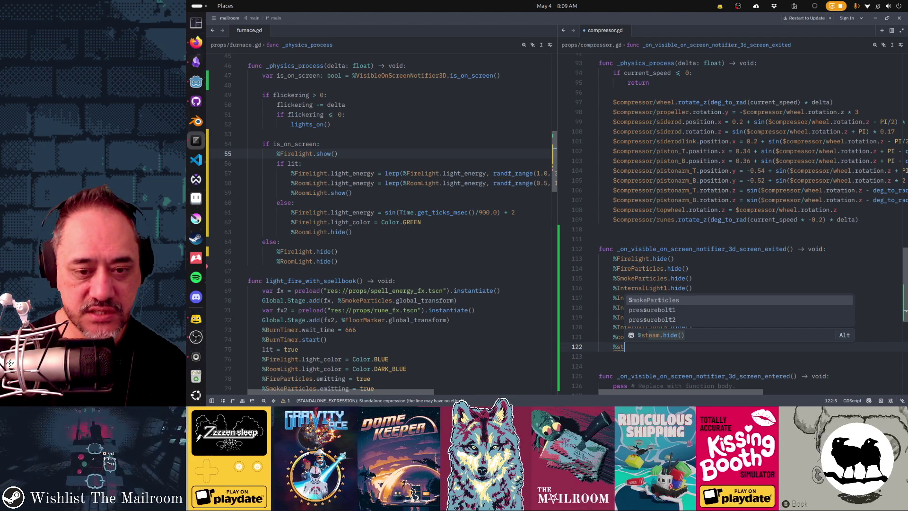
{"action": "key", "text": "alt+Tab"}
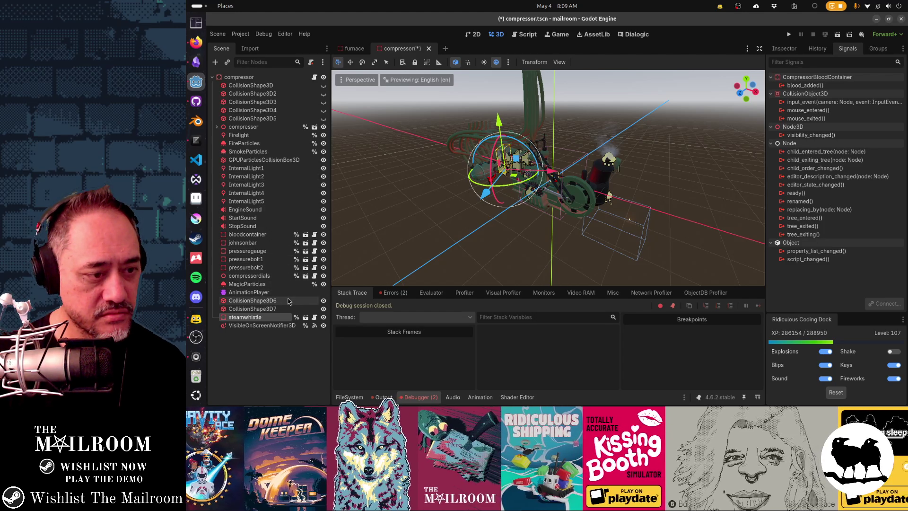
{"action": "key", "text": "alt+Tab"}
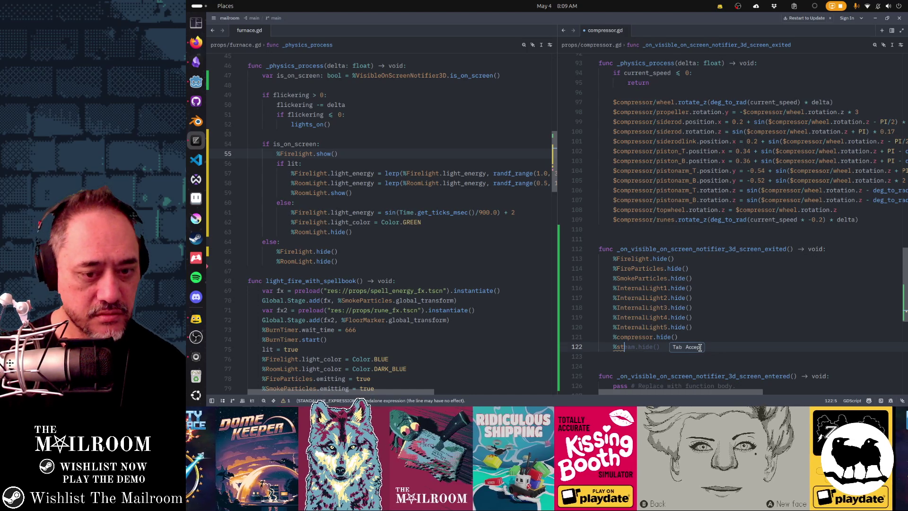
{"action": "type", "text": "amwhi"}
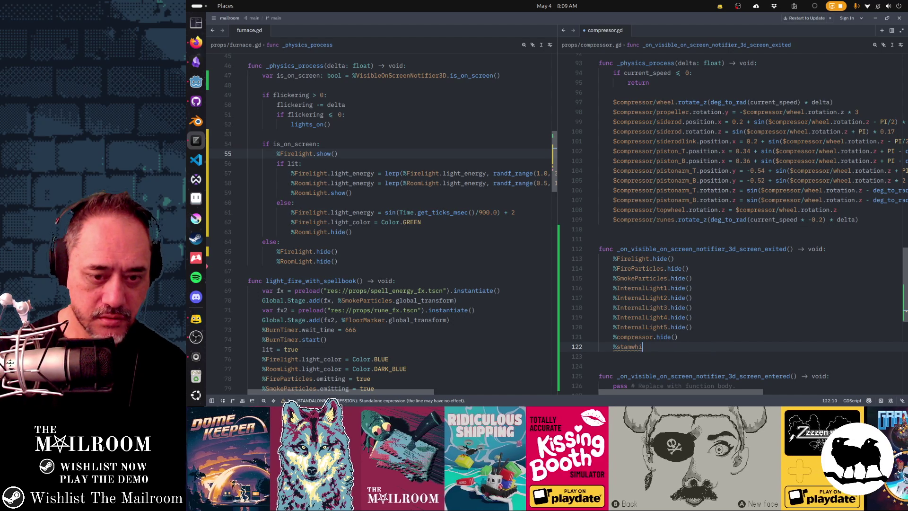
{"action": "key", "text": "BackSpace"}
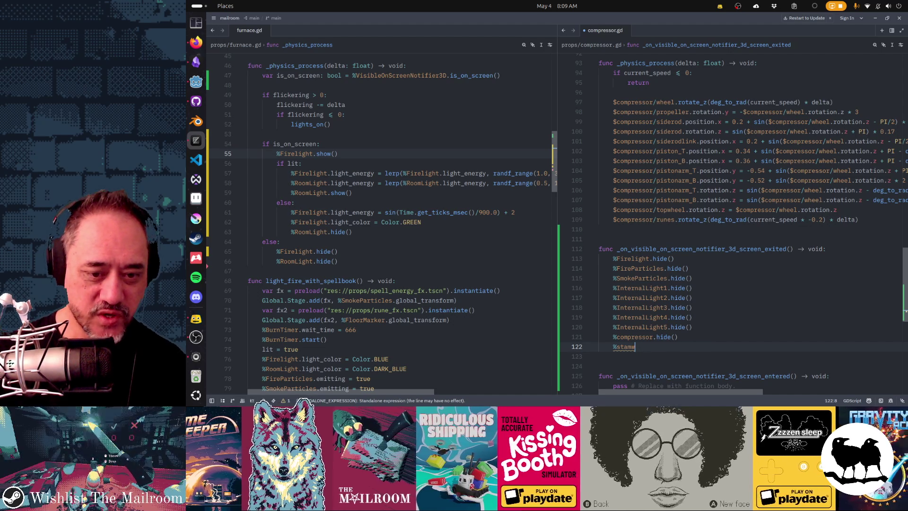
{"action": "type", "text": "he"}
Replace the misspelled reference with $steam to list the steamwhistle node path suggestions
{"action": "key", "text": "shift+Home"}
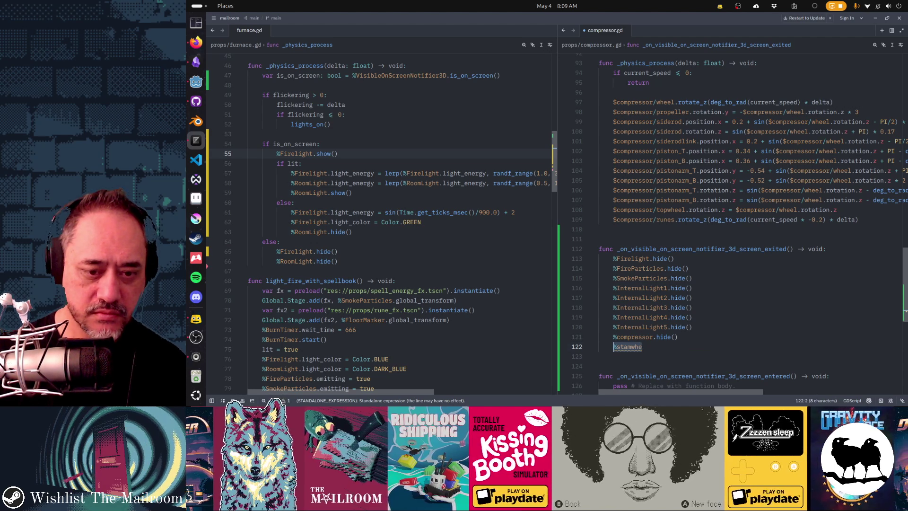
{"action": "type", "text": "%st"}
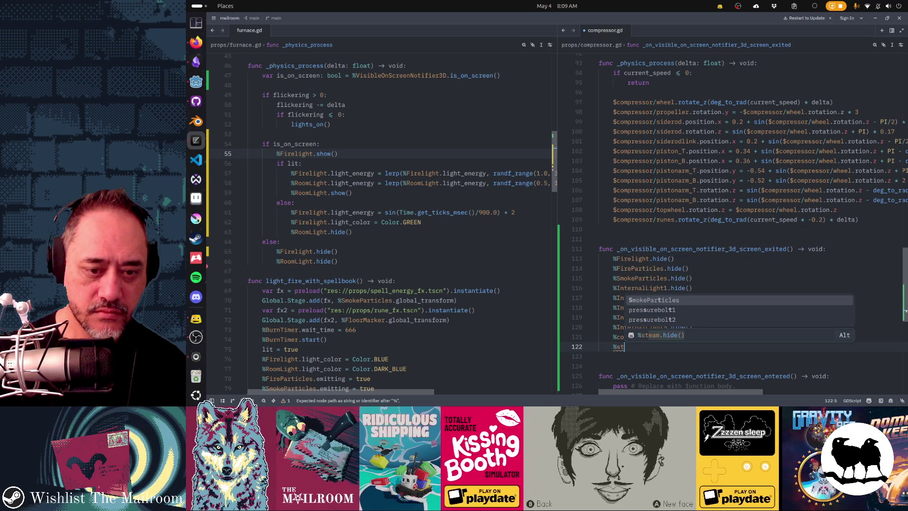
{"action": "key", "text": "Down"}
{"action": "key", "text": "Down"}
{"action": "key", "text": "Down"}
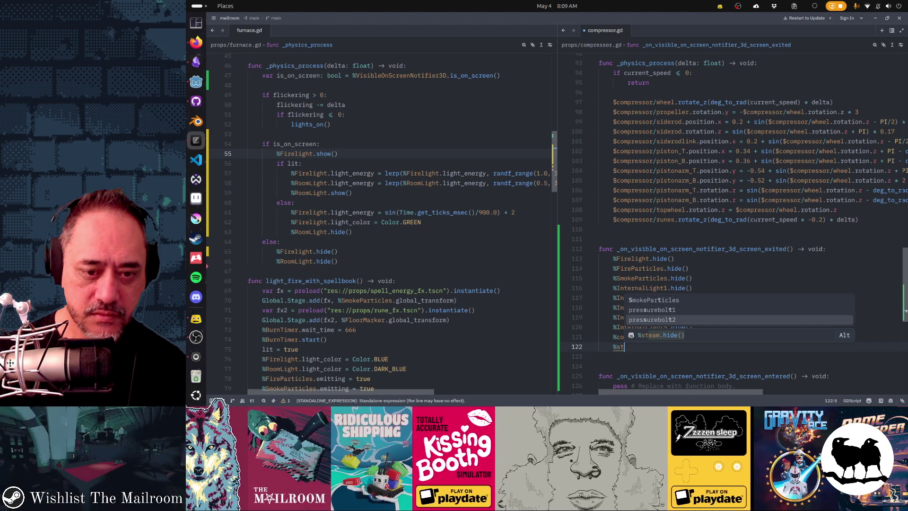
{"action": "key", "text": "Up"}
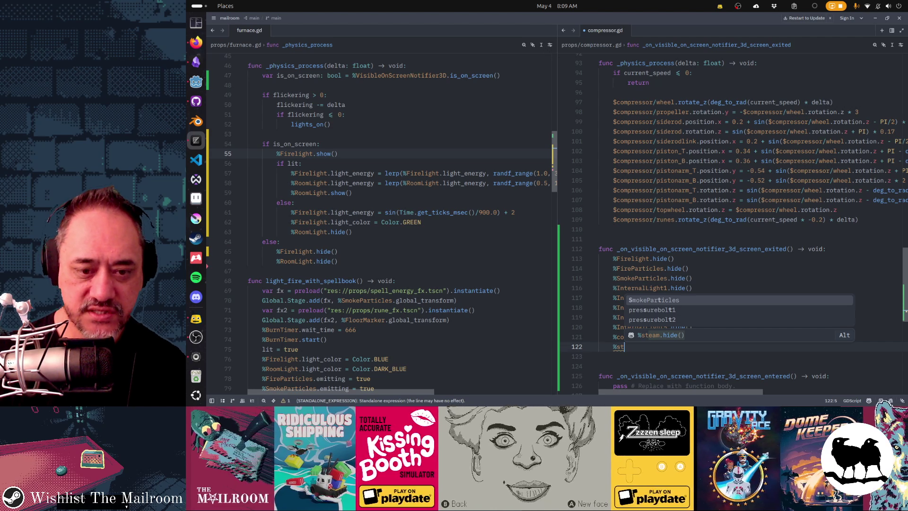
{"action": "key", "text": "BackSpace"}
{"action": "key", "text": "BackSpace"}
{"action": "key", "text": "BackSpace"}
{"action": "type", "text": "S"}
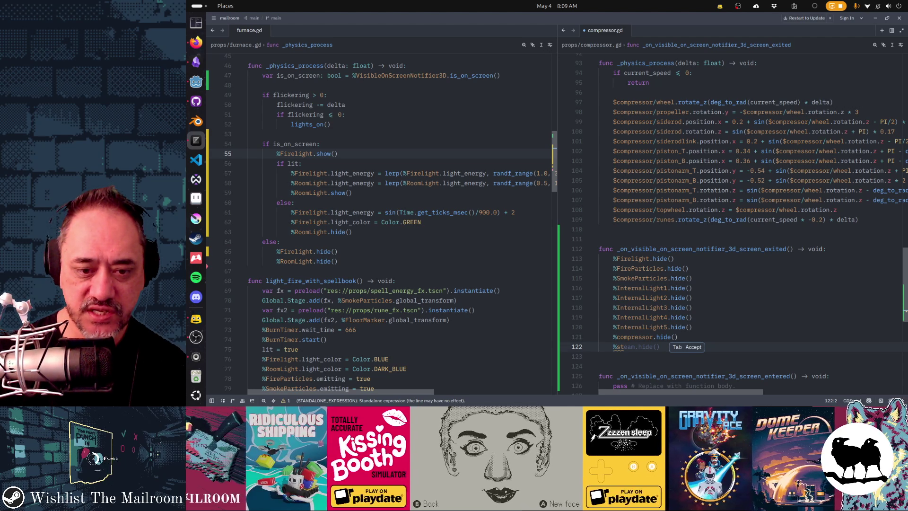
{"action": "type", "text": "$st"}
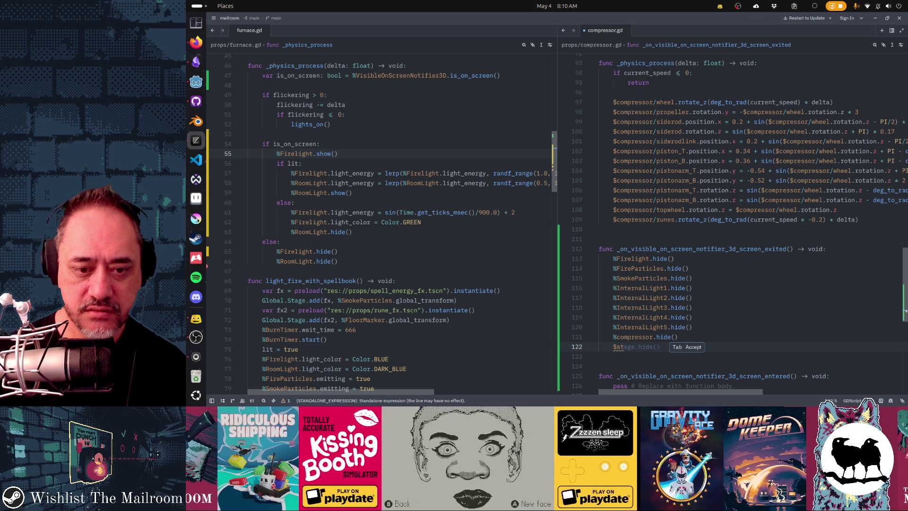
{"action": "type", "text": "ea"}
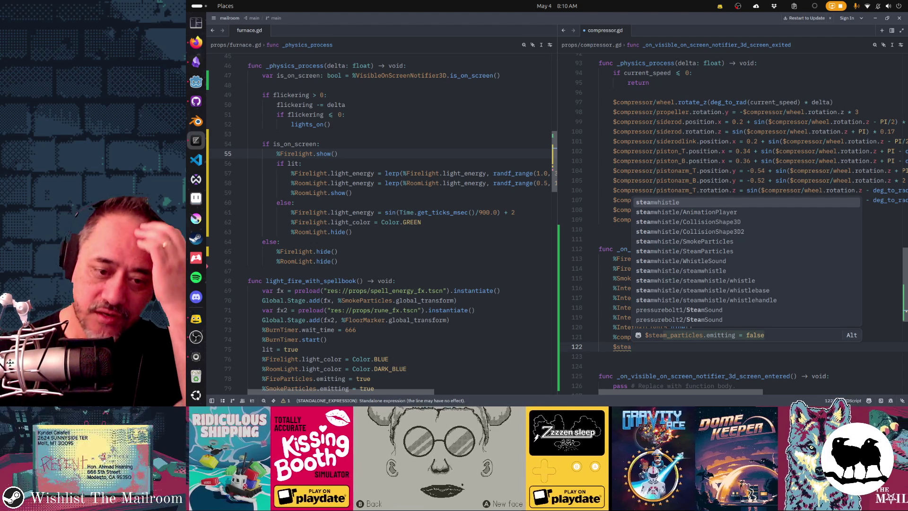
{"action": "key", "text": "shift+Home"}
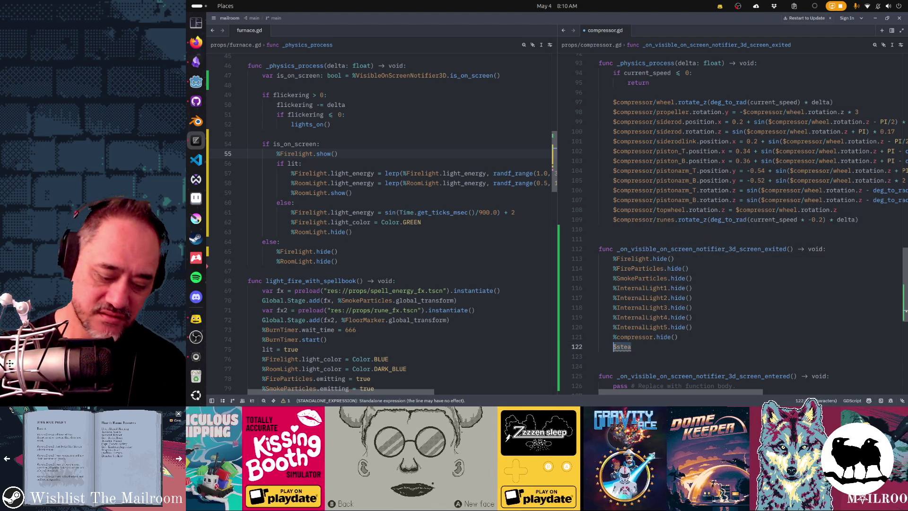
{"action": "type", "text": "ste"}
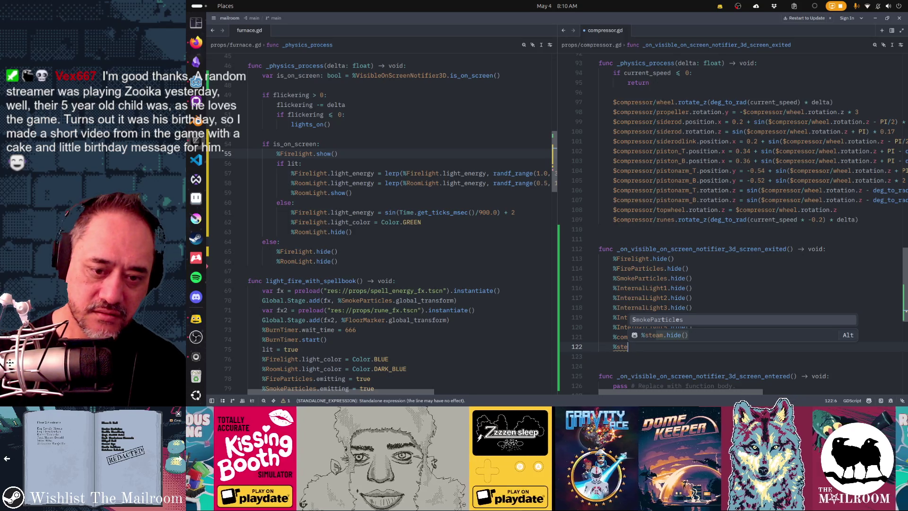
{"action": "key", "text": "BackSpace"}
{"action": "key", "text": "BackSpace"}
{"action": "key", "text": "BackSpace"}
{"action": "type", "text": "$steam"}
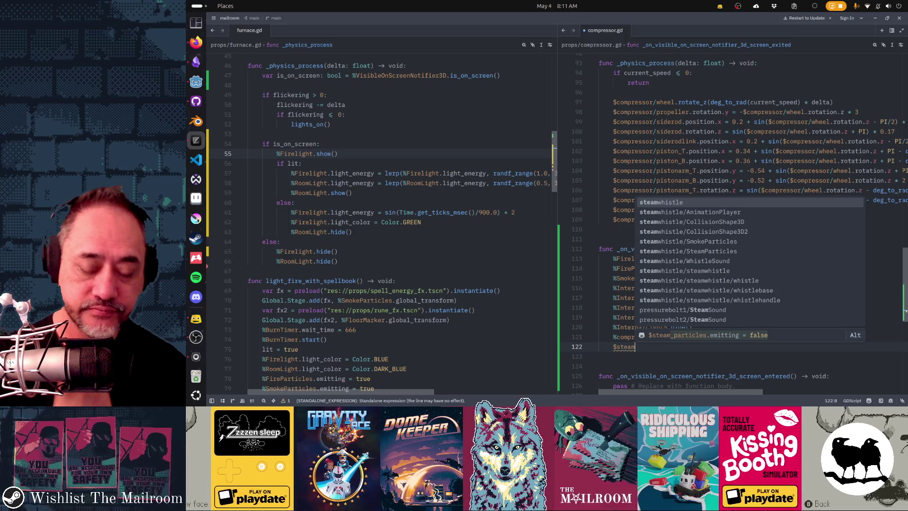
{"action": "key", "text": "Return"}
{"action": "type", "text": "."}
{"action": "type", "text": "hid"}
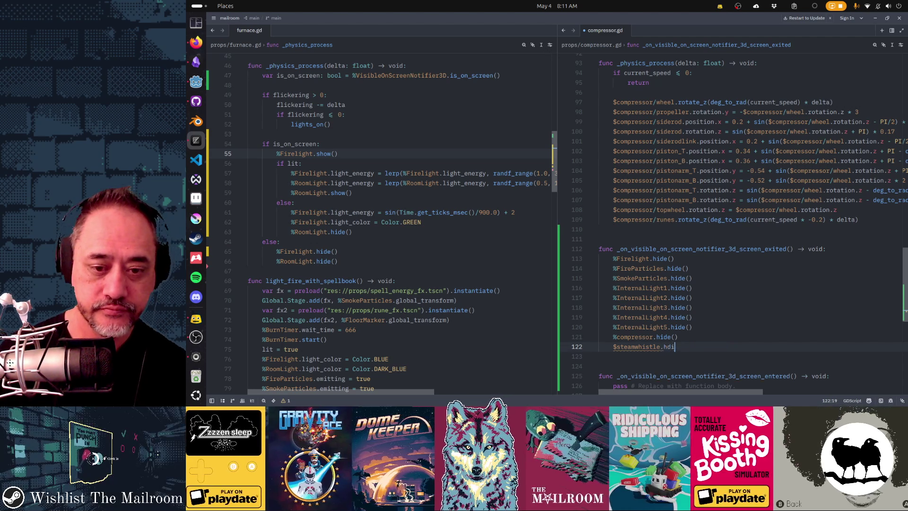
Erase the half-written %steamwhistle line and return to the %compressor.hide() line
{"action": "key", "text": "Escape"}
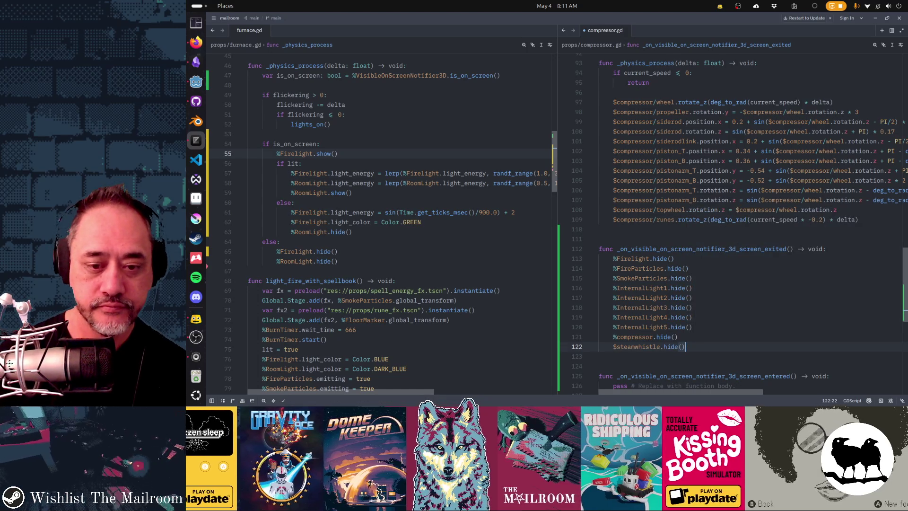
{"action": "key", "text": "shift+Home"}
{"action": "type", "text": "%steamwhis"}
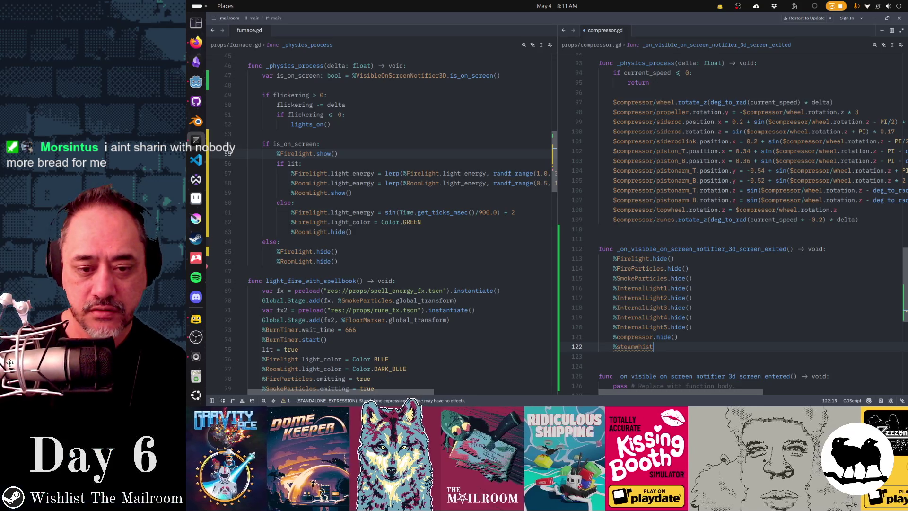
{"action": "key", "text": "BackSpace"}
{"action": "key", "text": "BackSpace"}
{"action": "key", "text": "BackSpace"}
{"action": "key", "text": "alt+Tab"}
{"action": "key", "text": "alt+Tab"}
{"action": "key", "text": "alt+Tab"}
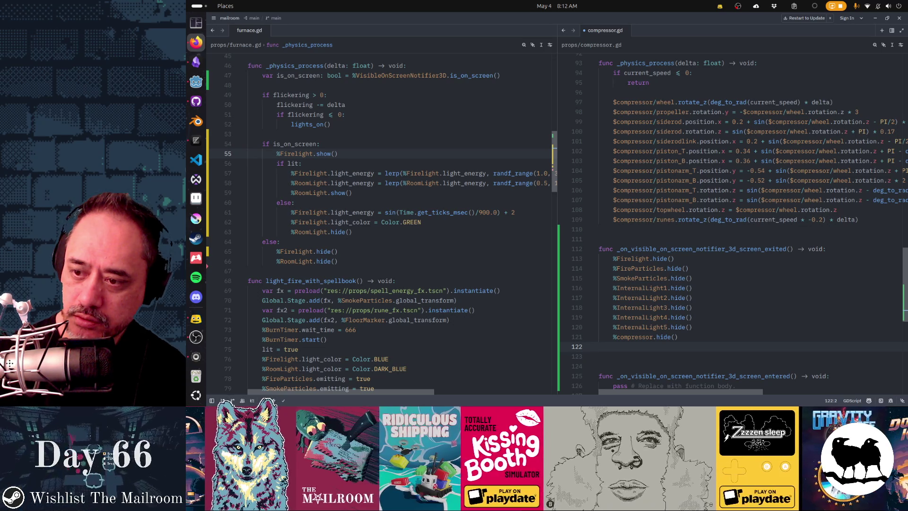
{"action": "left_click", "coordinate": [654, 330]}
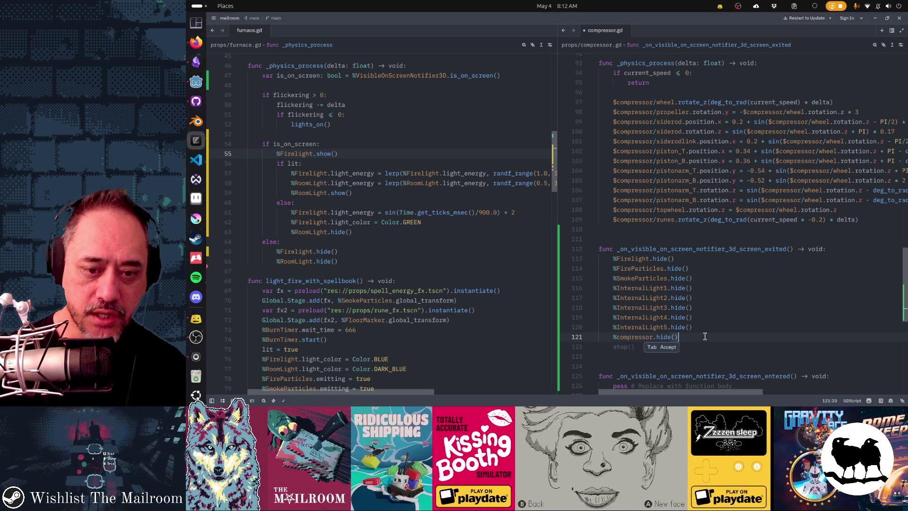
Replace the %compressor.hide() call with a bare %, dismissing the node suggestion list
{"action": "key", "text": "shift+Home"}
{"action": "type", "text": "%"}
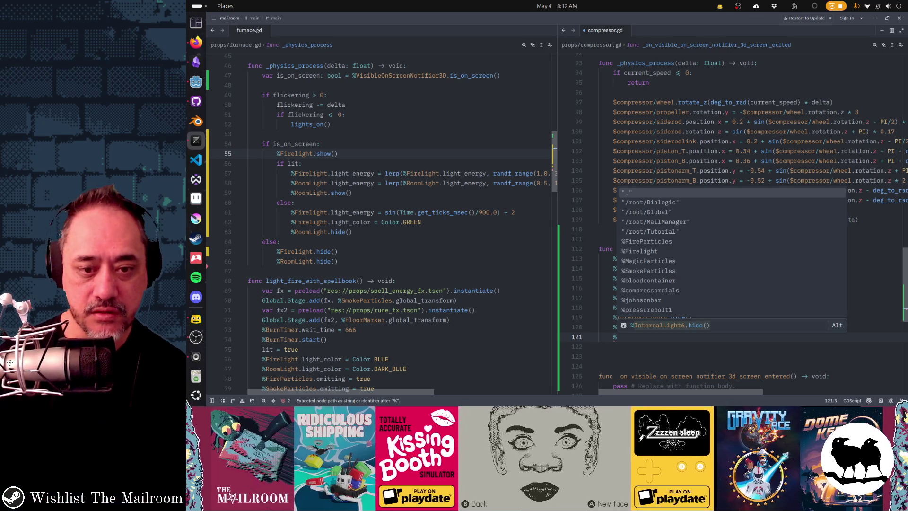
{"action": "scroll", "coordinate": [680, 284], "scroll_direction": "down", "scroll_amount": 2}
{"action": "scroll", "coordinate": [680, 284], "scroll_direction": "down", "scroll_amount": 2}
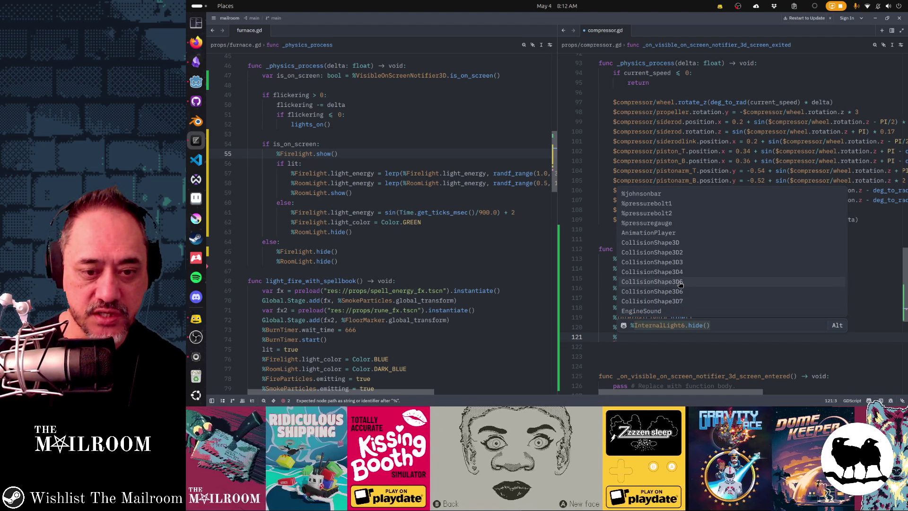
{"action": "key", "text": "Escape"}
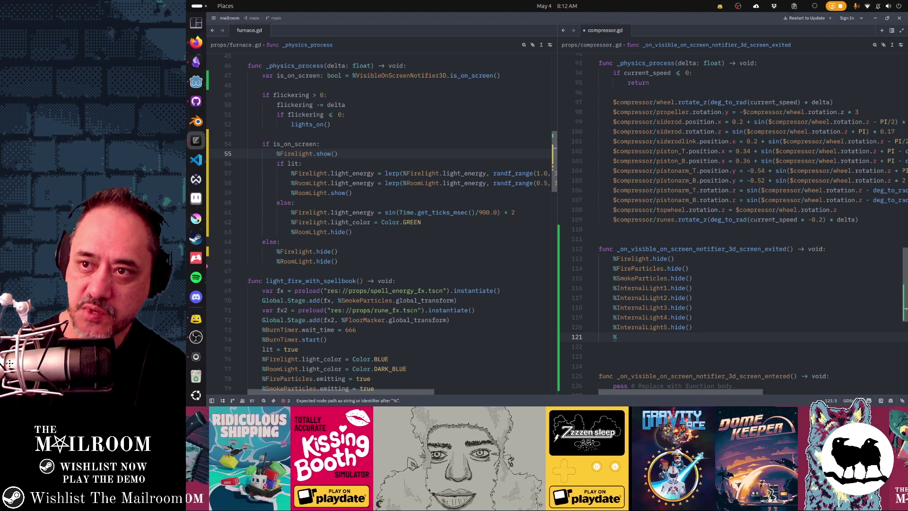
{"action": "key", "text": "alt+Tab"}
{"action": "scroll", "coordinate": [382, 208], "scroll_direction": "up", "scroll_amount": 1}
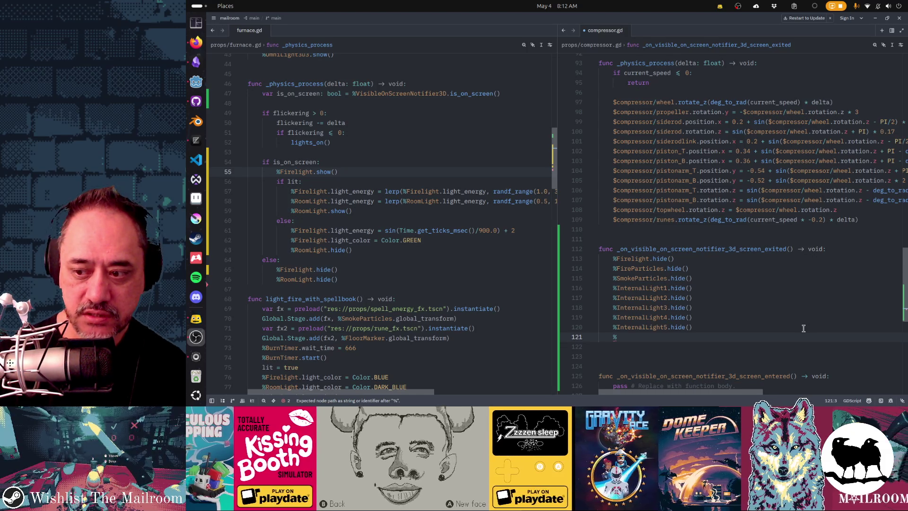
{"action": "left_click", "coordinate": [646, 340]}
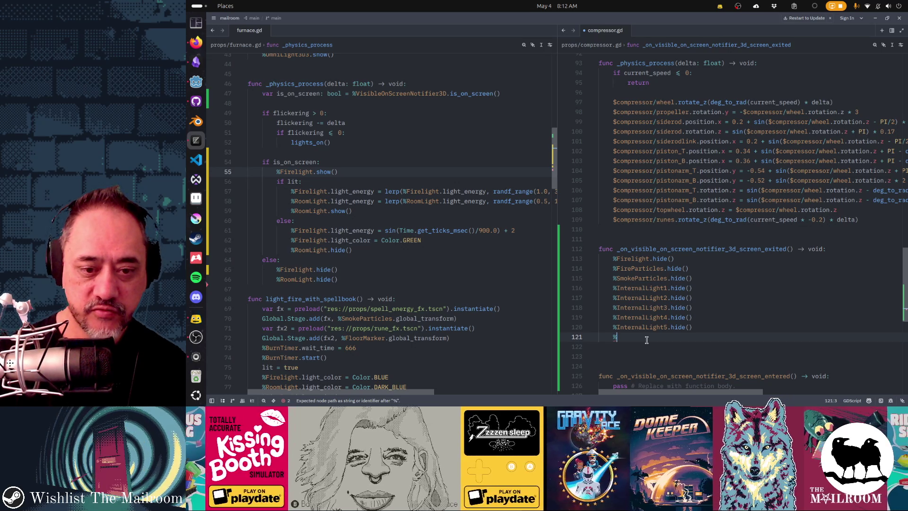
Try switching the new line's prefix between $ and %, ending with a bare %
{"action": "key", "text": "BackSpace"}
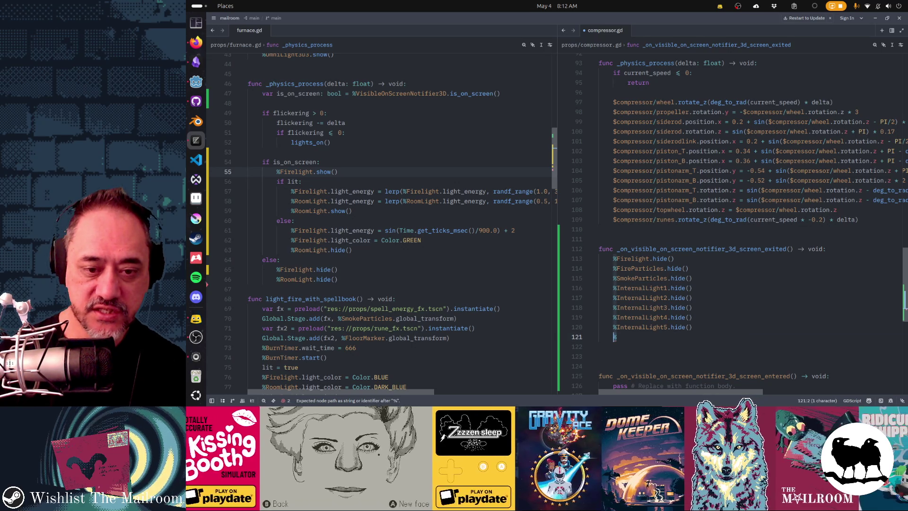
{"action": "type", "text": "$"}
{"action": "key", "text": "BackSpace"}
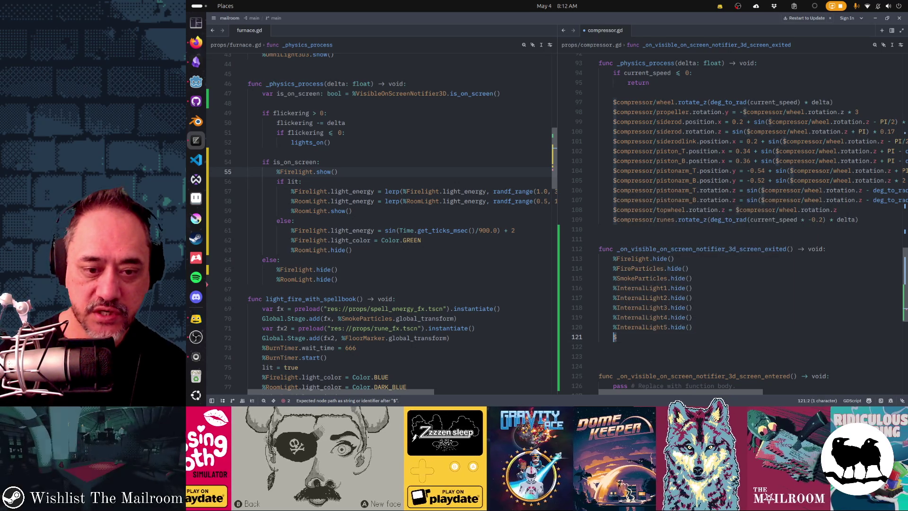
{"action": "type", "text": "%"}
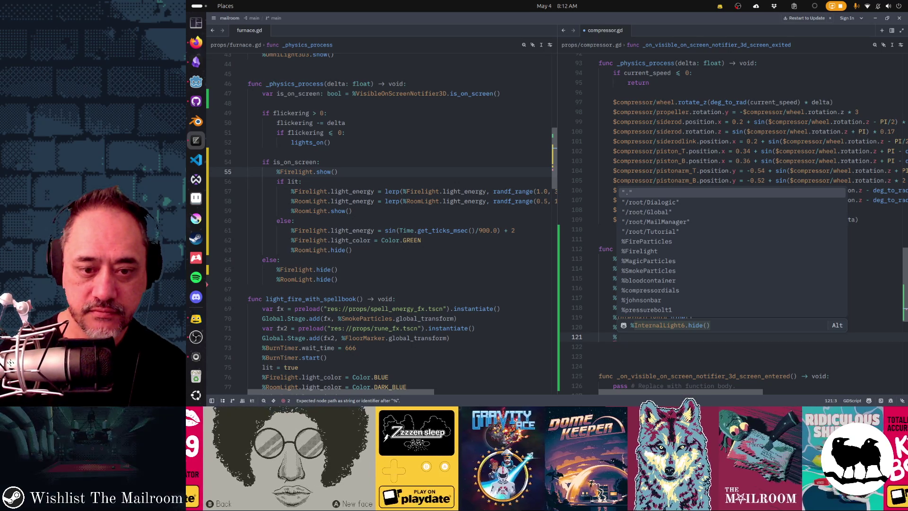
{"action": "key", "text": "Escape"}
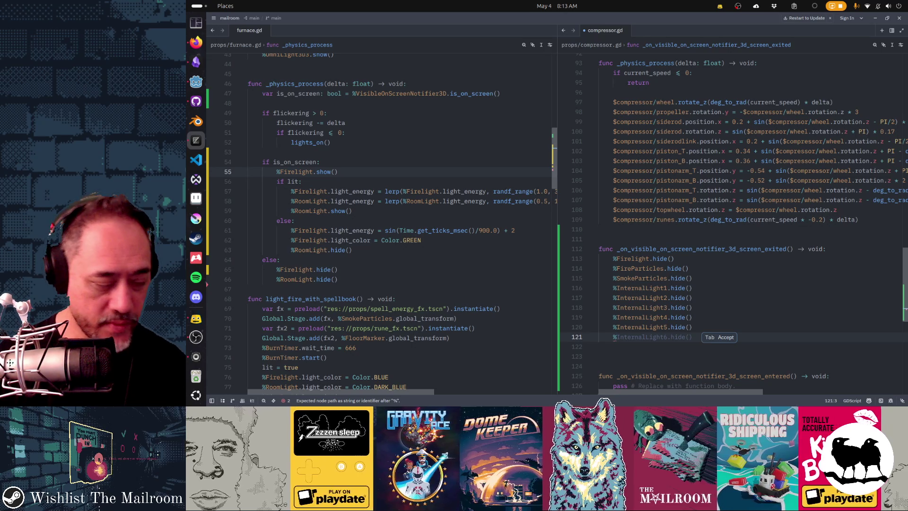
{"action": "key", "text": "BackSpace"}
{"action": "type", "text": "$"}
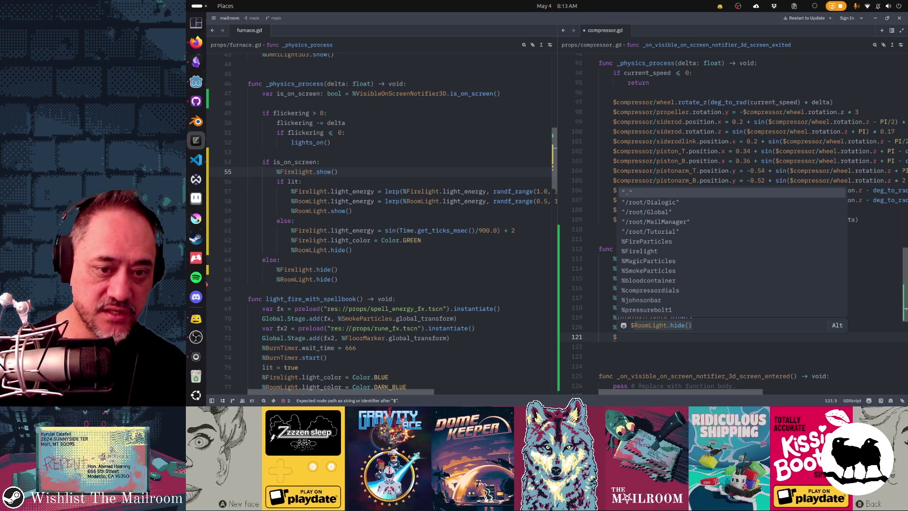
{"action": "key", "text": "BackSpace"}
{"action": "type", "text": "%"}
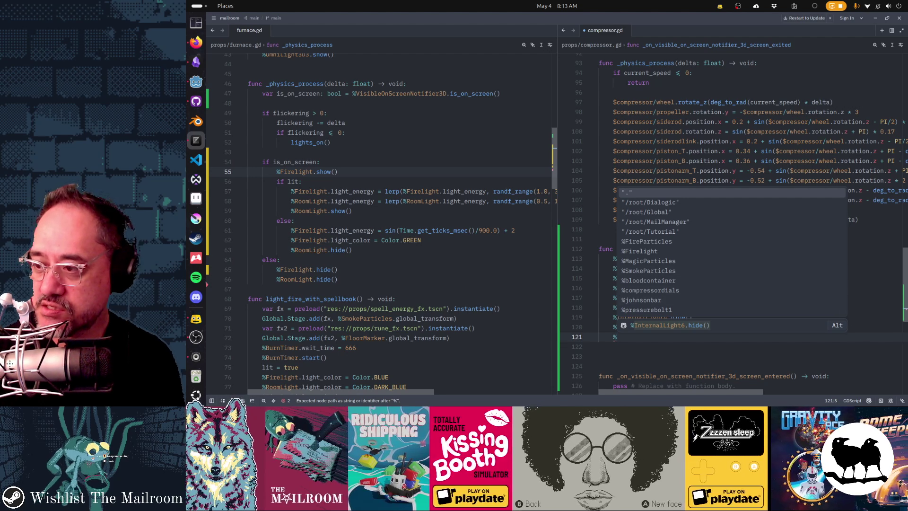
{"action": "left_click", "coordinate": [196, 336]}
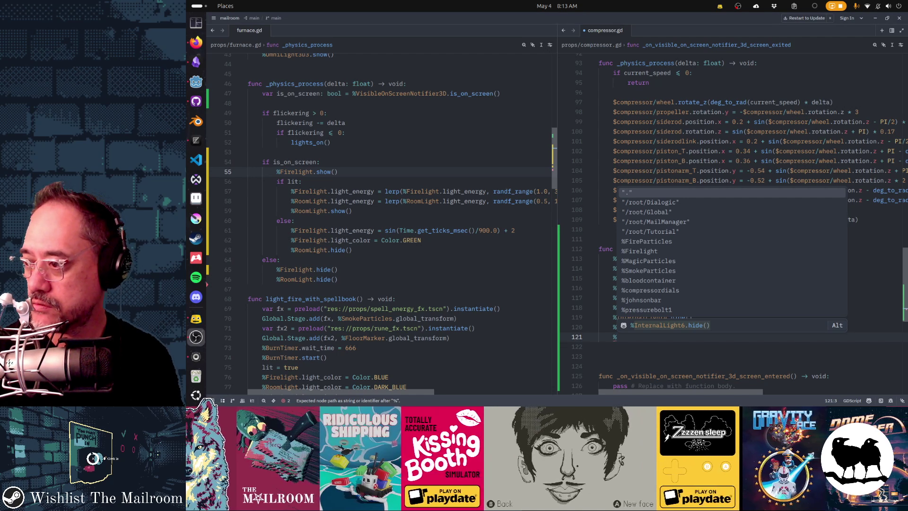
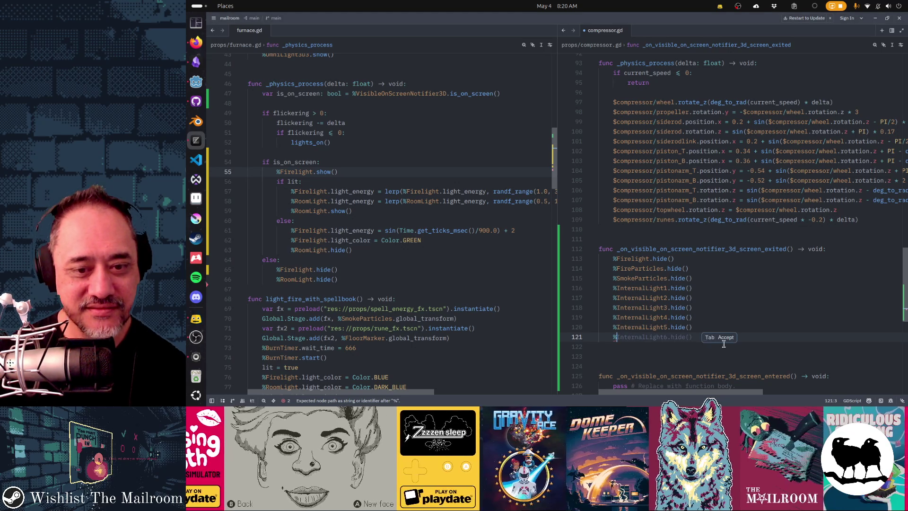
Add %bloodcontainer.hide on line 121 using the node path autocomplete
{"action": "key", "text": "ctrl+space"}
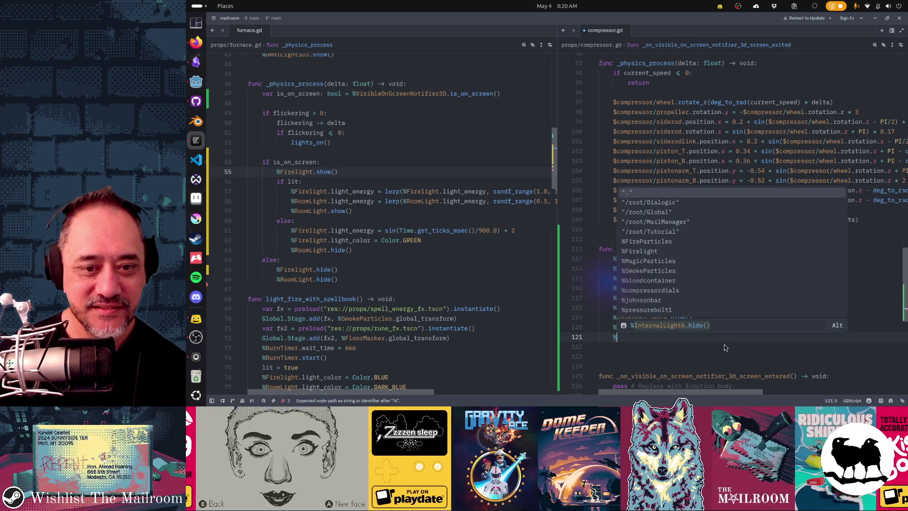
{"action": "key", "text": "Down"}
{"action": "key", "text": "Down"}
{"action": "key", "text": "Down"}
{"action": "key", "text": "Down"}
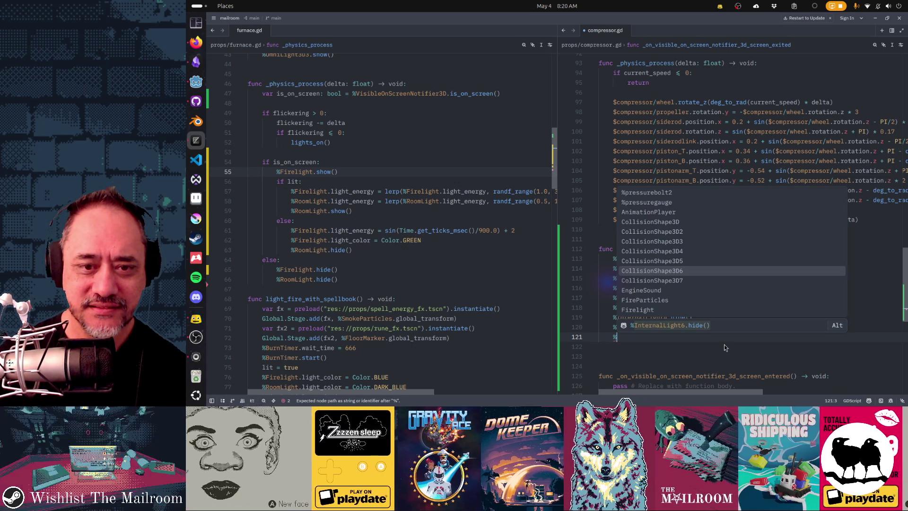
{"action": "key", "text": "Up"}
{"action": "key", "text": "Up"}
{"action": "key", "text": "Up"}
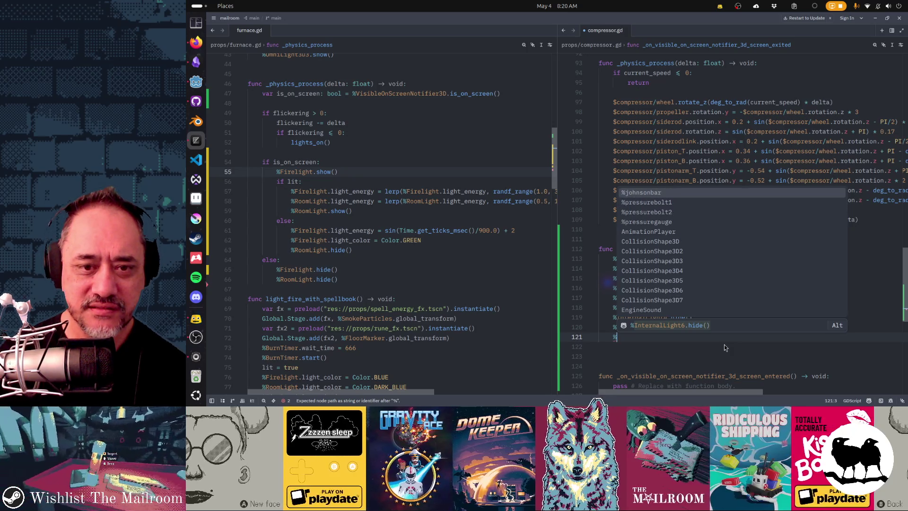
{"action": "key", "text": "Up"}
{"action": "key", "text": "Up"}
{"action": "key", "text": "Up"}
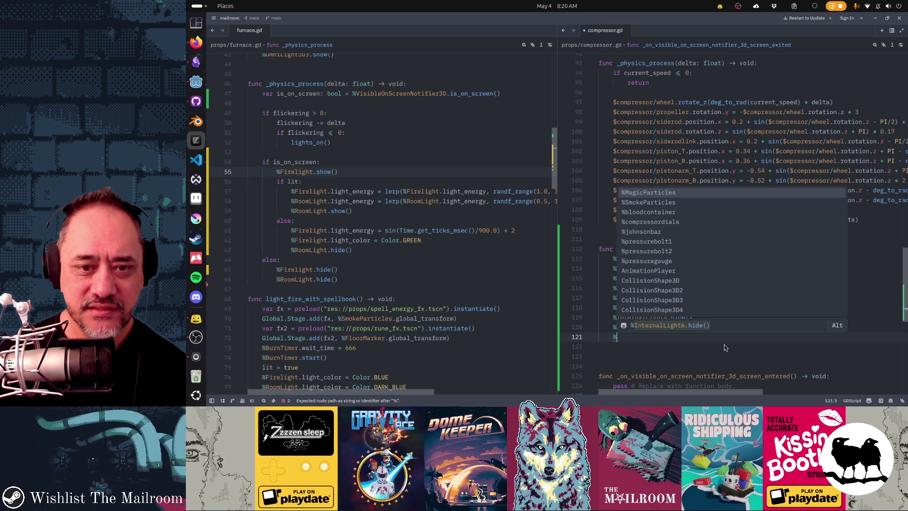
{"action": "key", "text": "Down"}
{"action": "key", "text": "Down"}
{"action": "key", "text": "Return"}
{"action": "type", "text": ".hide"}
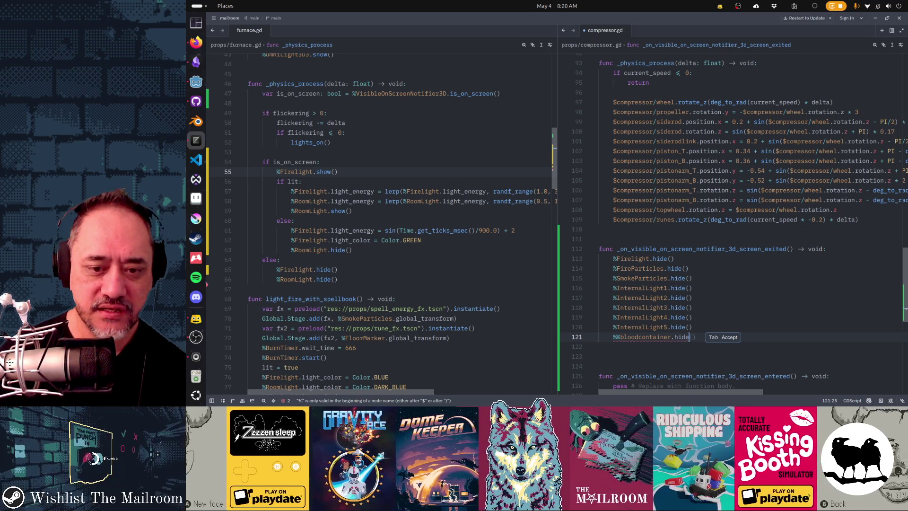
{"action": "key", "text": "Tab"}
Add %compressordials.hide() on line 122 and remove the duplicated percent sign
{"action": "key", "text": "Return"}
{"action": "type", "text": "%"}
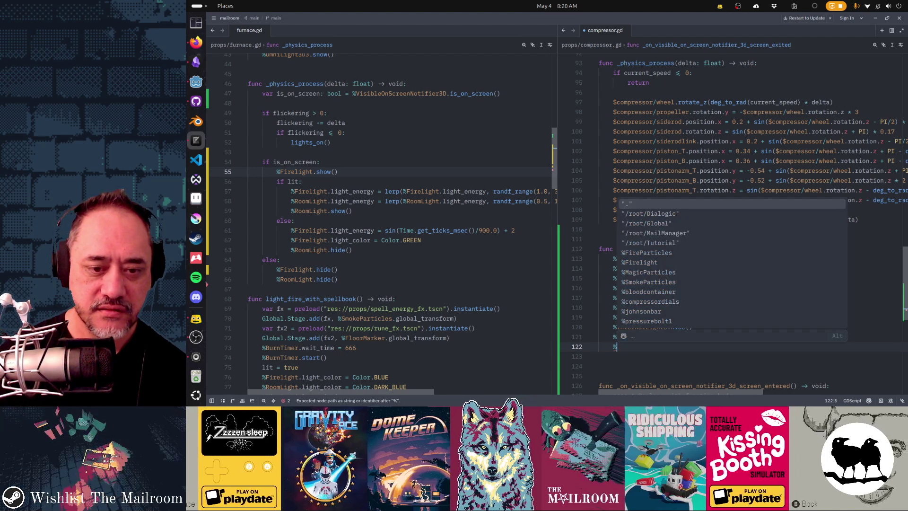
{"action": "key", "text": "Down"}
{"action": "key", "text": "Down"}
{"action": "key", "text": "Down"}
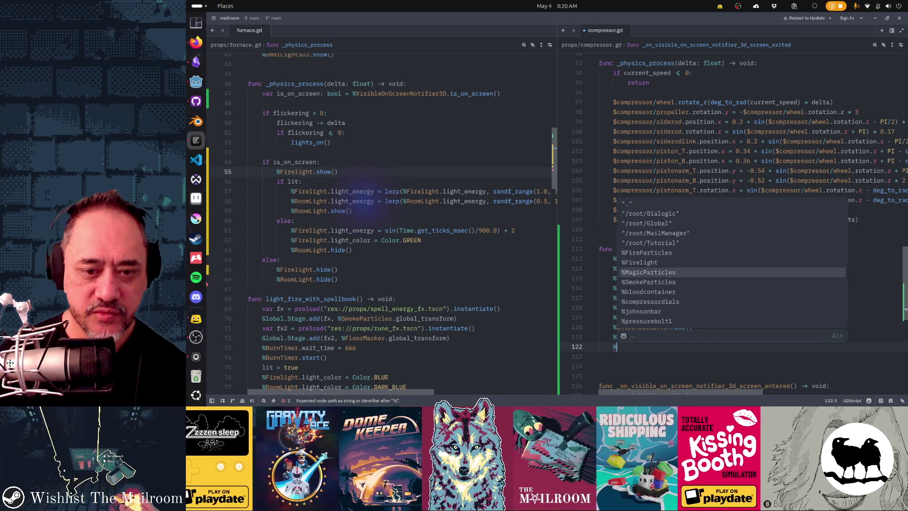
{"action": "key", "text": "Down"}
{"action": "key", "text": "Down"}
{"action": "key", "text": "Down"}
{"action": "key", "text": "Return"}
{"action": "type", "text": ".hide"}
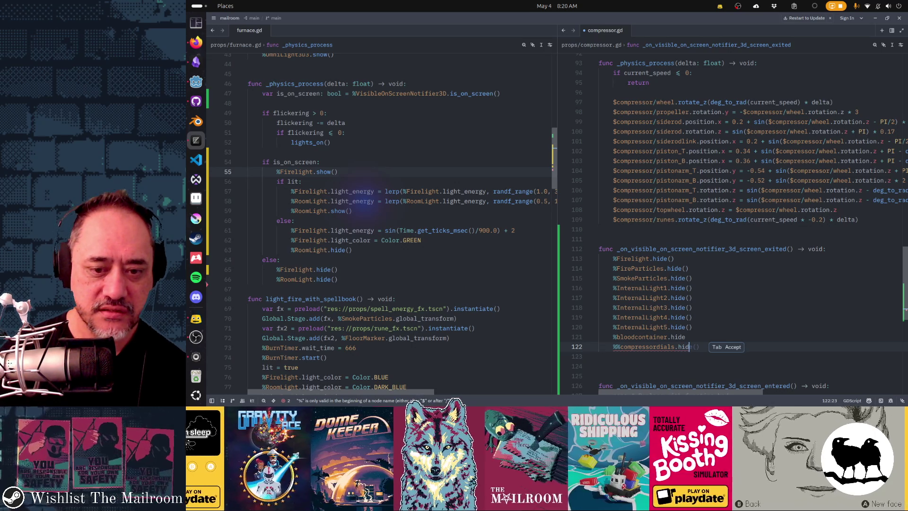
{"action": "key", "text": "Tab"}
{"action": "left_click", "coordinate": [617, 346]}
{"action": "key", "text": "Delete"}
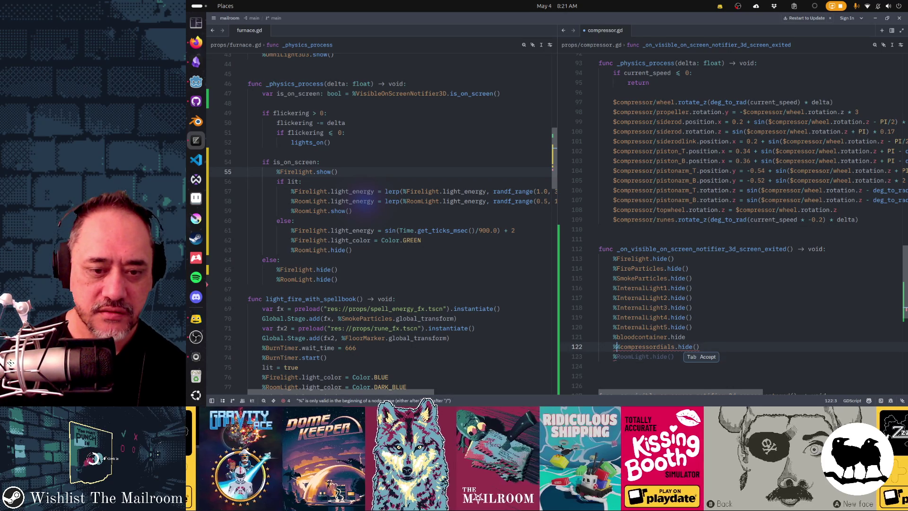
{"action": "key", "text": "End"}
Add %johnsonbar.hide() on line 123
{"action": "key", "text": "Return"}
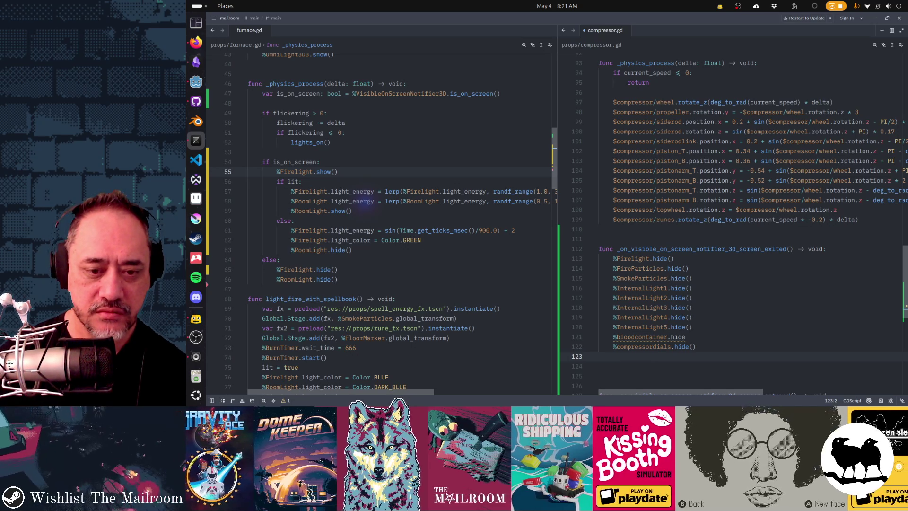
{"action": "type", "text": "%"}
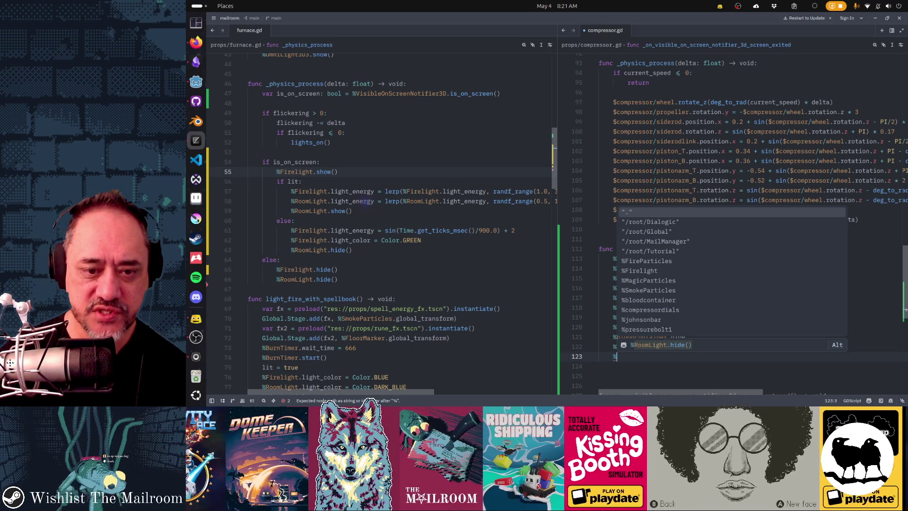
{"action": "key", "text": "Down"}
{"action": "key", "text": "Down"}
{"action": "key", "text": "Down"}
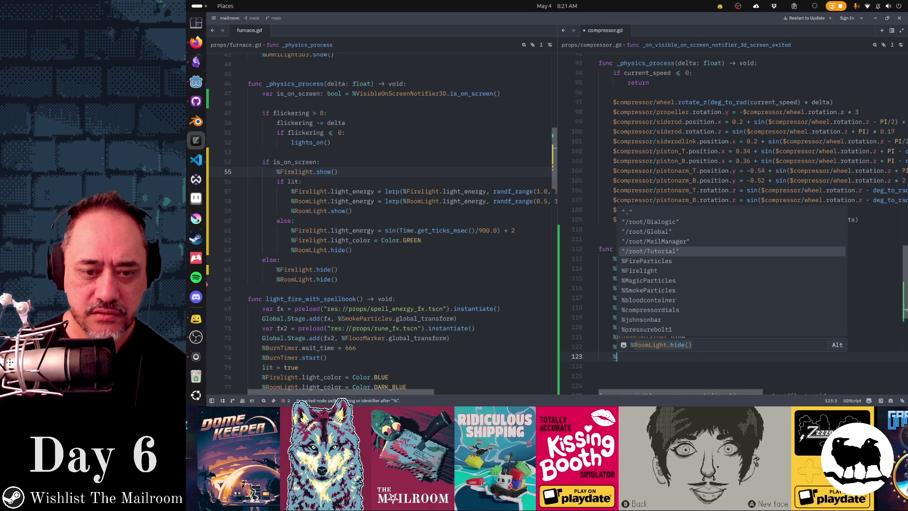
{"action": "key", "text": "Down"}
{"action": "key", "text": "Down"}
{"action": "key", "text": "Down"}
{"action": "key", "text": "Return"}
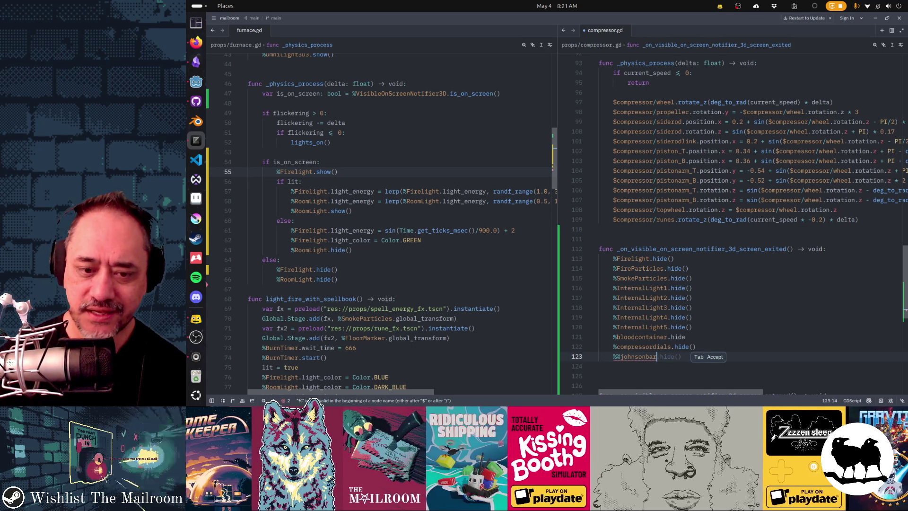
{"action": "type", "text": ".hide()"}
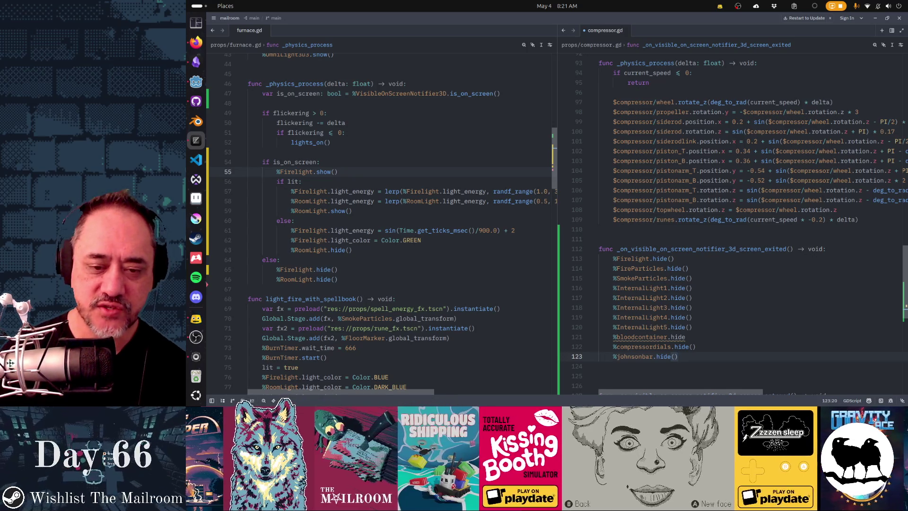
{"action": "left_click", "coordinate": [613, 337]}
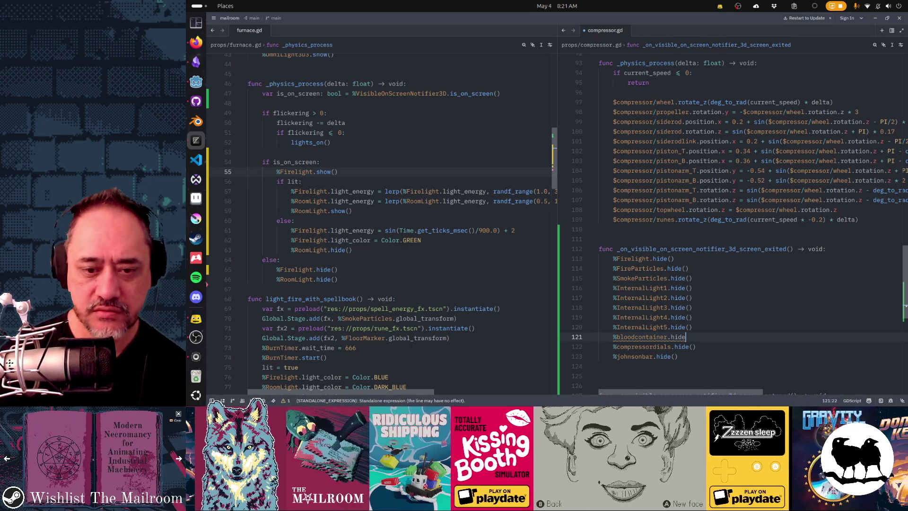
Add the missing () to the bloodcontainer hide call on line 121
{"action": "type", "text": "()"}
{"action": "left_click", "coordinate": [613, 336]}
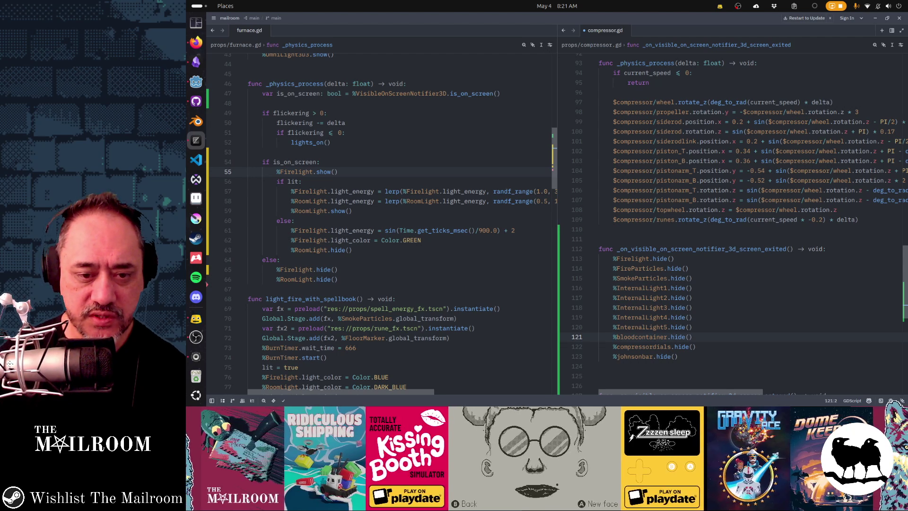
{"action": "left_click", "coordinate": [613, 356]}
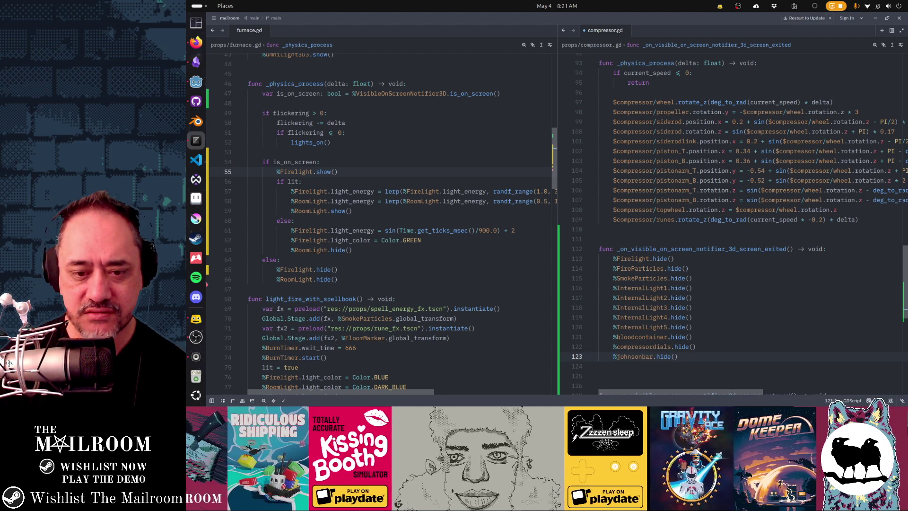
Add %pressurebolt1.hide() on line 124, removing the duplicate percent sign
{"action": "key", "text": "Return"}
{"action": "type", "text": "%"}
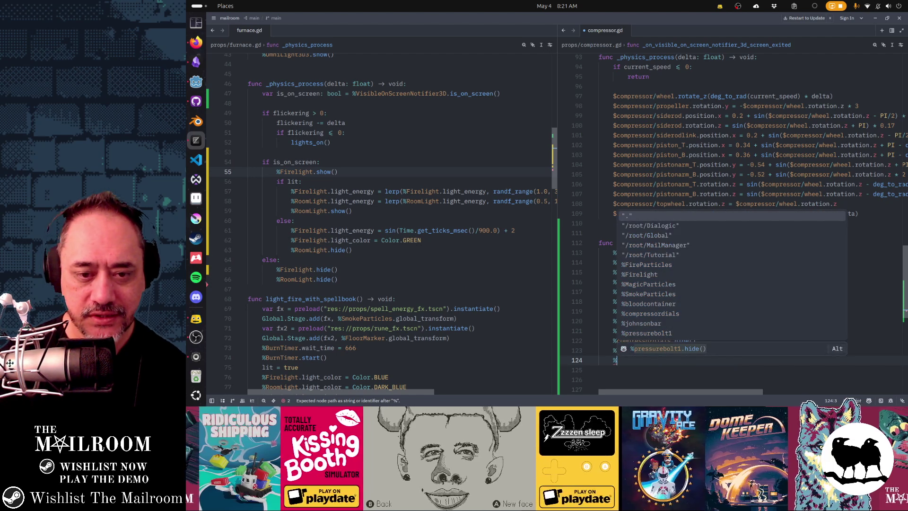
{"action": "key", "text": "Down"}
{"action": "key", "text": "Down"}
{"action": "key", "text": "Down"}
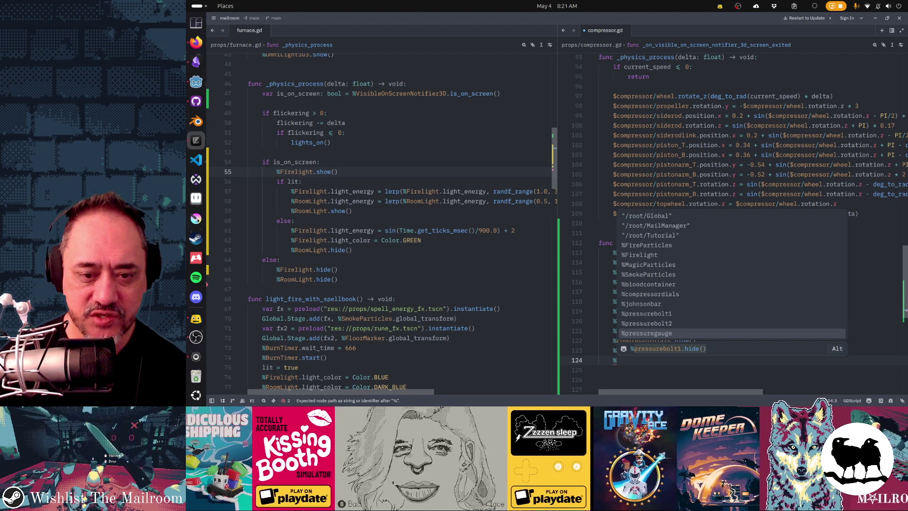
{"action": "key", "text": "Up"}
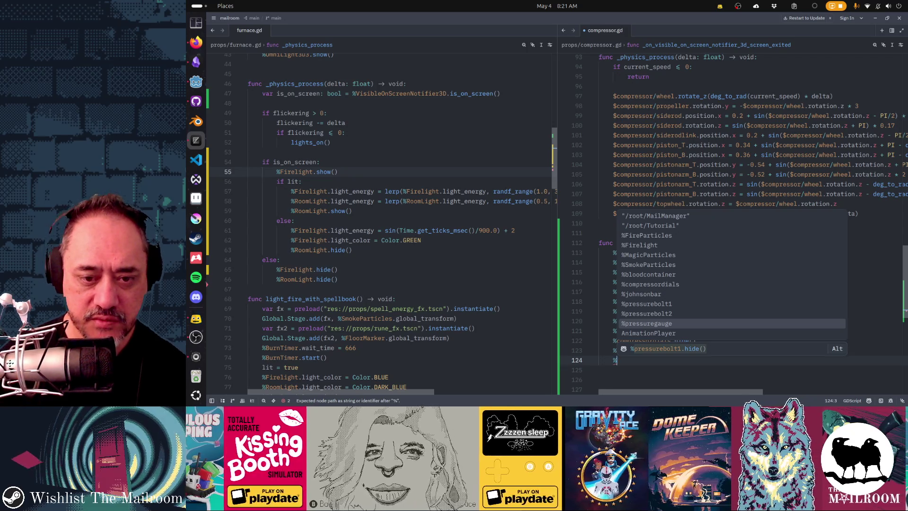
{"action": "key", "text": "Escape"}
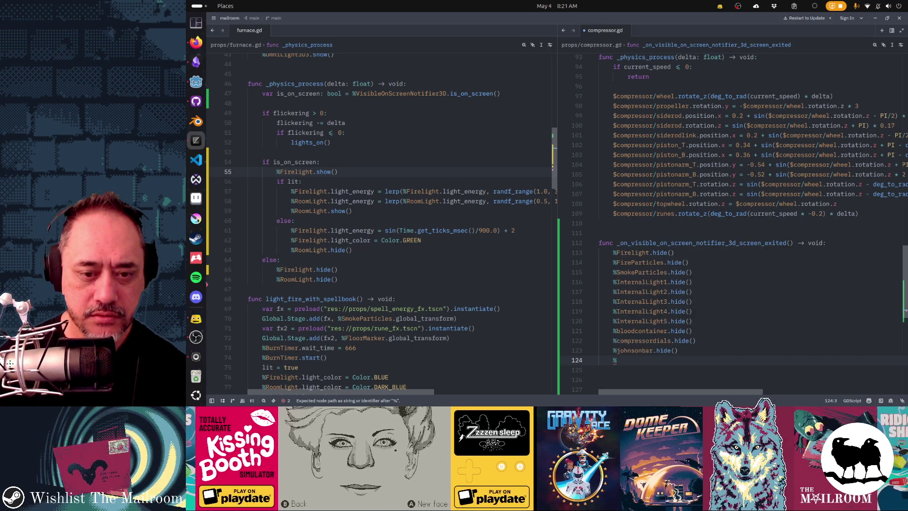
{"action": "key", "text": "ctrl+space"}
{"action": "key", "text": "Down"}
{"action": "key", "text": "Down"}
{"action": "key", "text": "Down"}
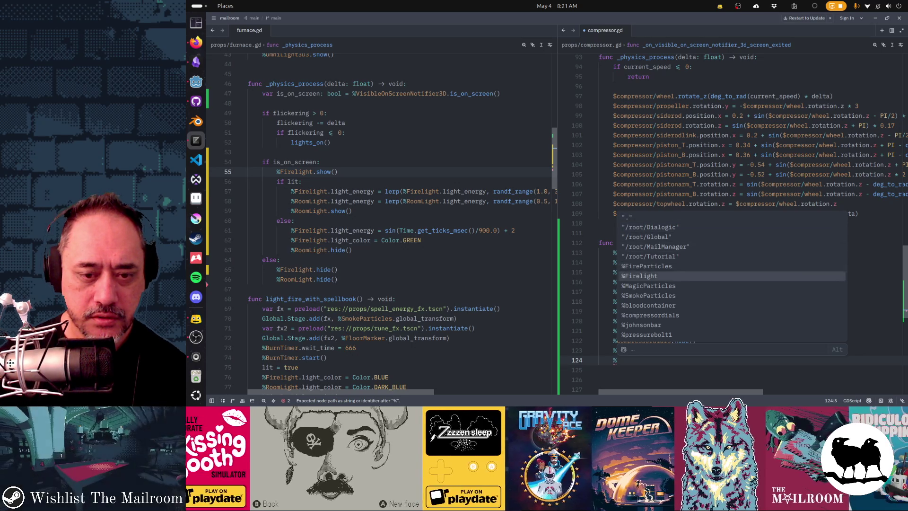
{"action": "key", "text": "Return"}
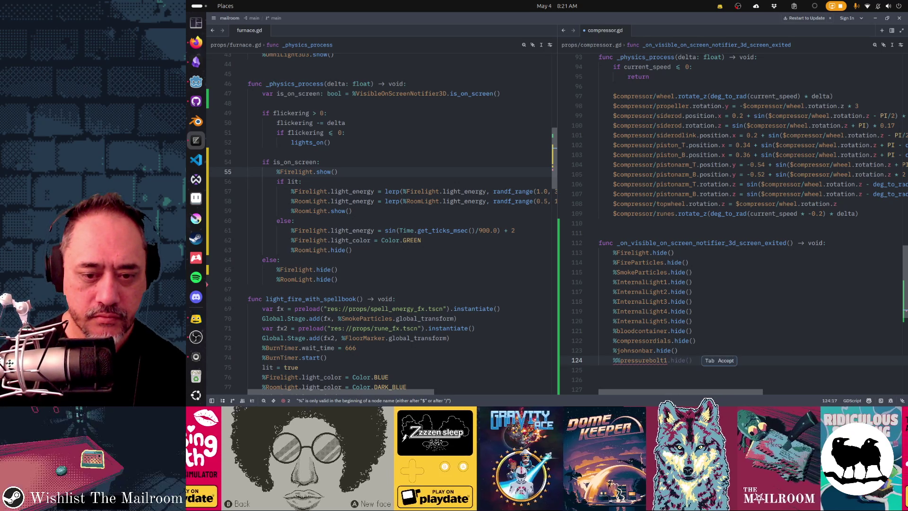
{"action": "key", "text": "Tab"}
{"action": "key", "text": "Home"}
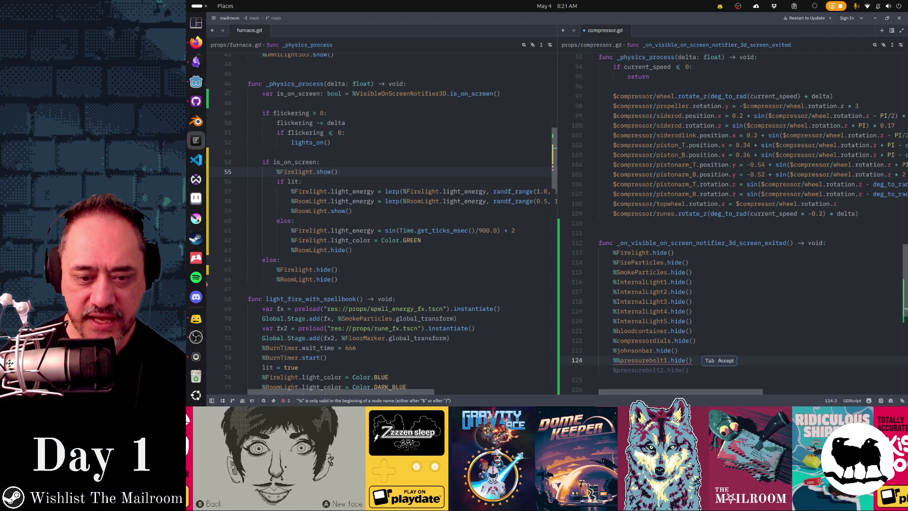
{"action": "key", "text": "Delete"}
{"action": "key", "text": "End"}
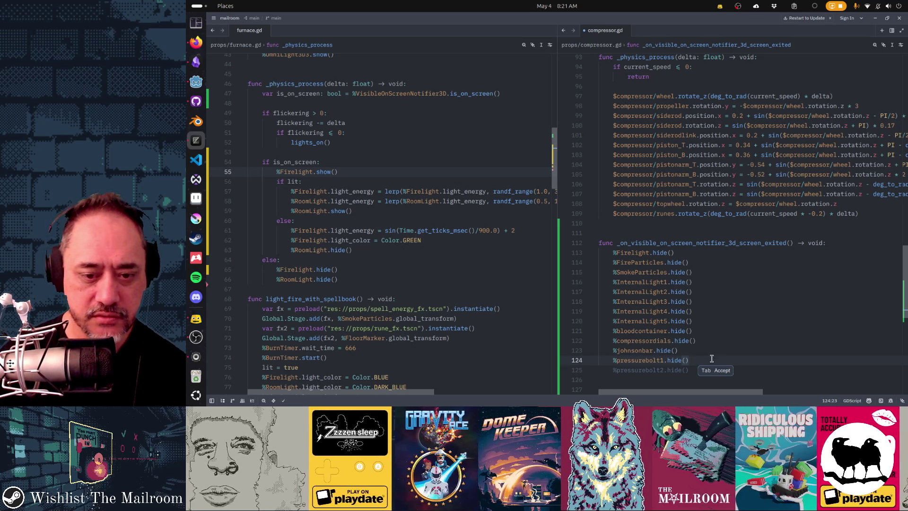
Accept %pressurebolt2.hide() on line 125 and add %pressuregauge.hide() on line 126
{"action": "scroll", "coordinate": [697, 304], "scroll_direction": "down", "scroll_amount": 3}
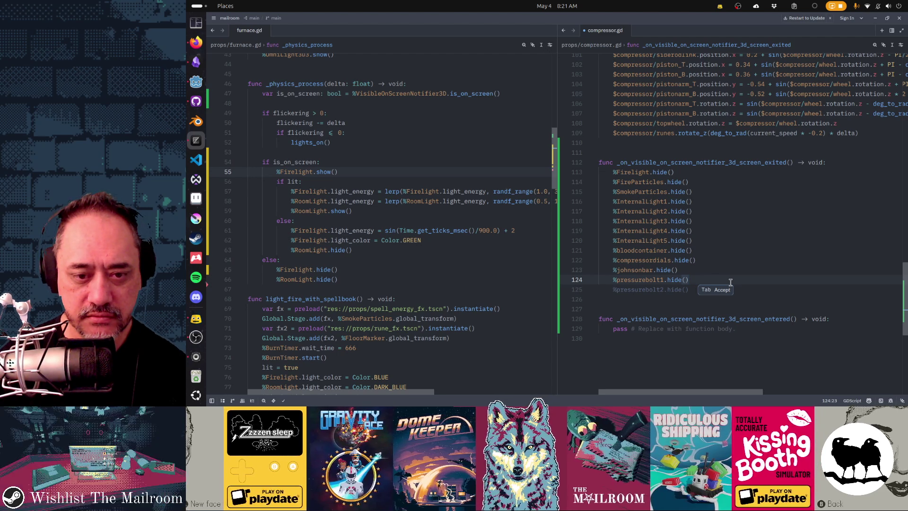
{"action": "key", "text": "Tab"}
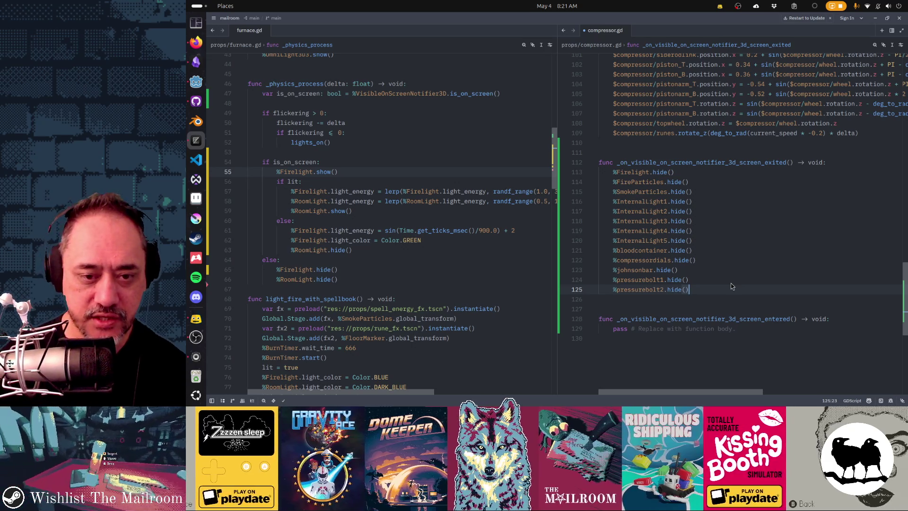
{"action": "key", "text": "Return"}
{"action": "type", "text": "%"}
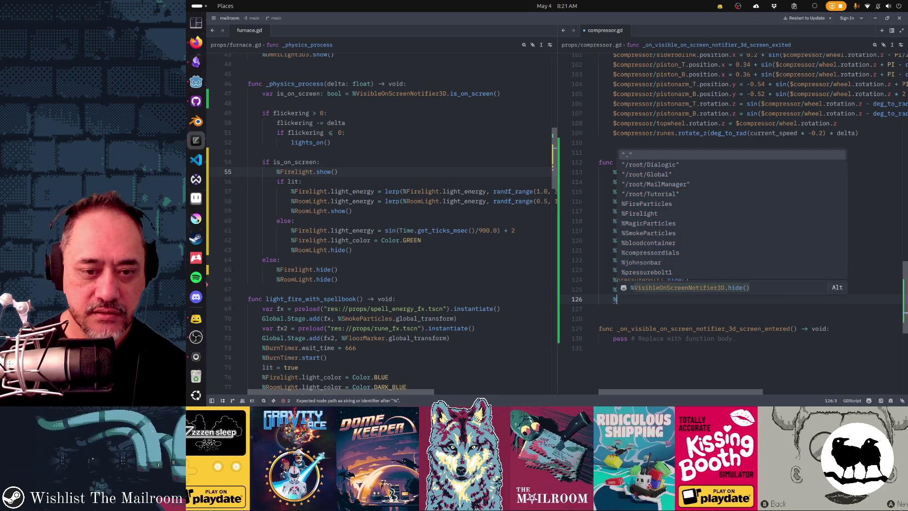
{"action": "key", "text": "Down"}
{"action": "key", "text": "Down"}
{"action": "key", "text": "Down"}
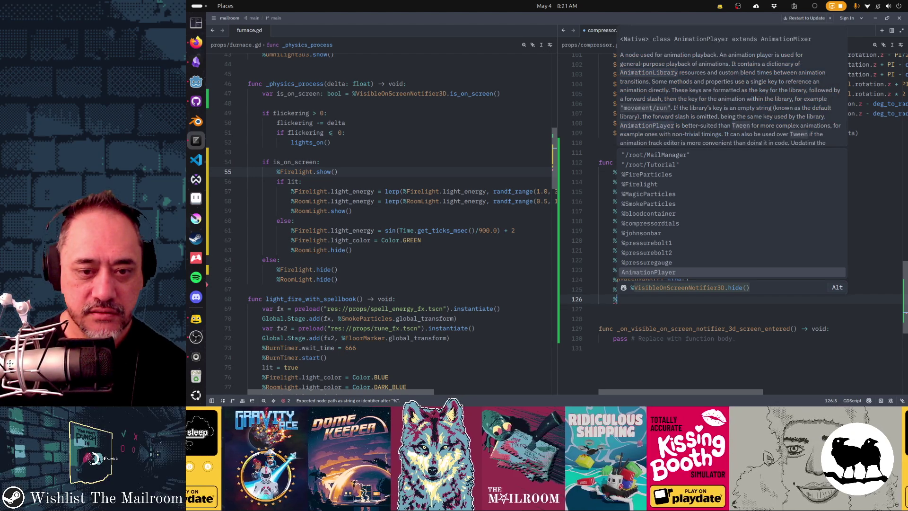
{"action": "key", "text": "Up"}
{"action": "key", "text": "Return"}
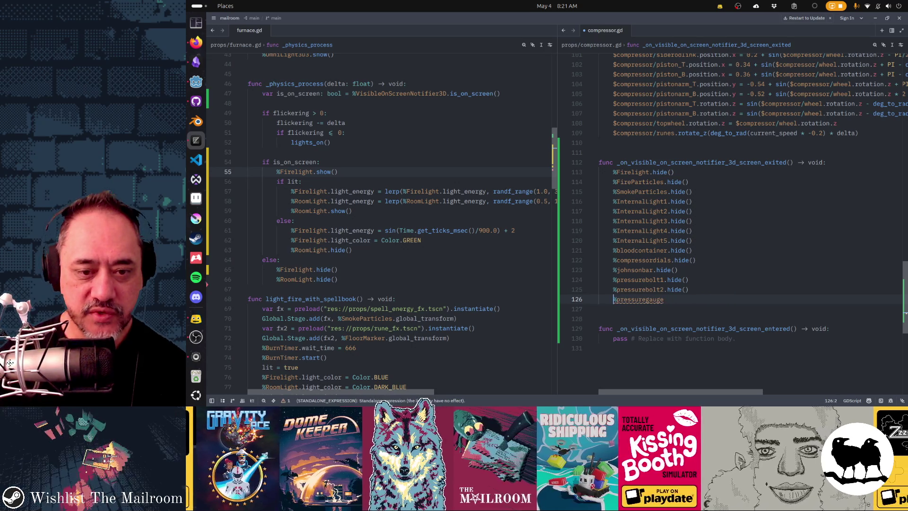
{"action": "type", "text": ".hi"}
{"action": "key", "text": "Return"}
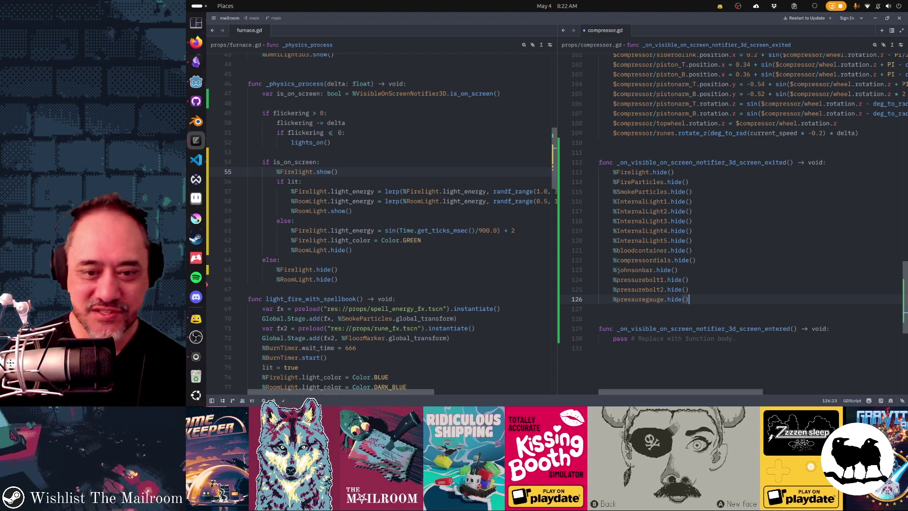
Start line 127 and insert AnimationPlayer from the % node suggestions
{"action": "key", "text": "Up"}
{"action": "key", "text": "Up"}
{"action": "key", "text": "Up"}
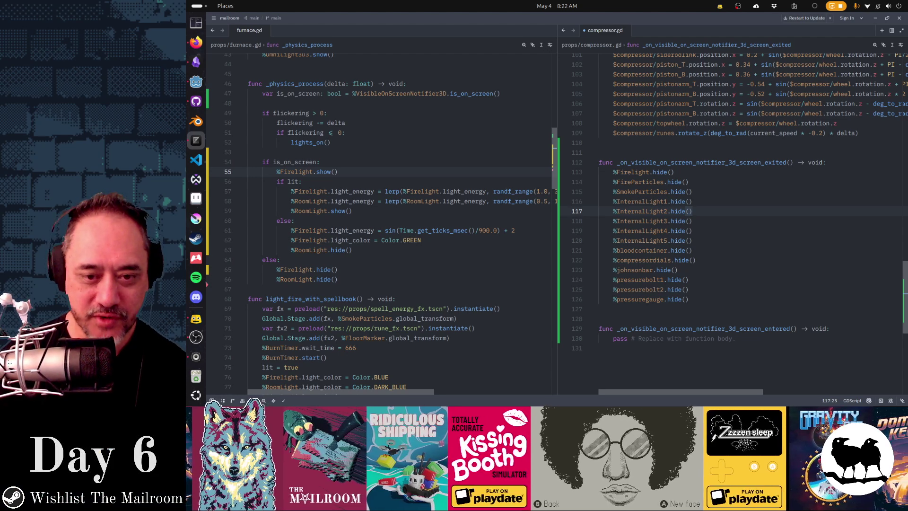
{"action": "key", "text": "Down"}
{"action": "key", "text": "Down"}
{"action": "key", "text": "Down"}
{"action": "key", "text": "Return"}
{"action": "type", "text": "%"}
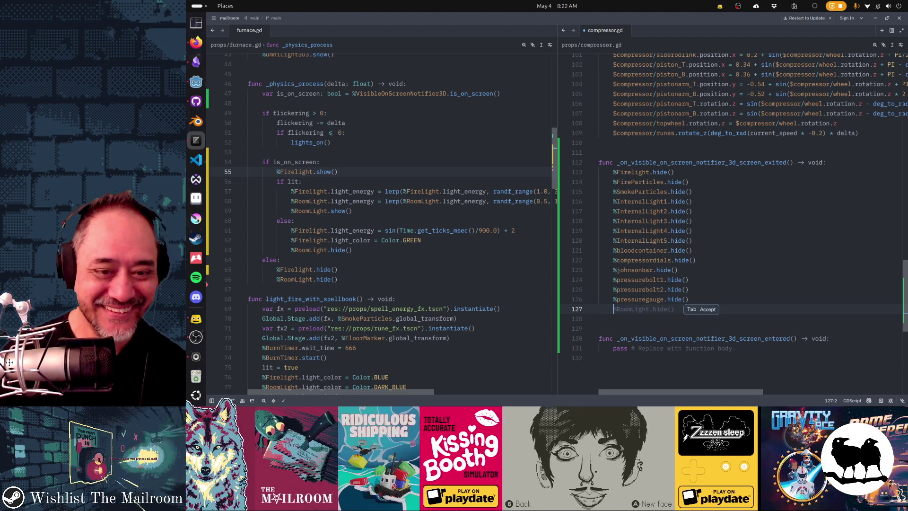
{"action": "key", "text": "Down"}
{"action": "key", "text": "Down"}
{"action": "key", "text": "Down"}
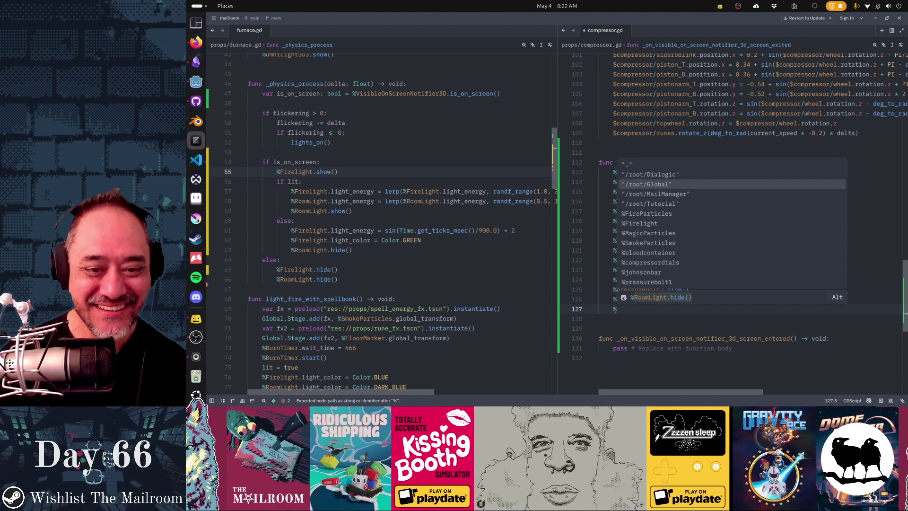
{"action": "key", "text": "Down"}
{"action": "key", "text": "Down"}
{"action": "key", "text": "Down"}
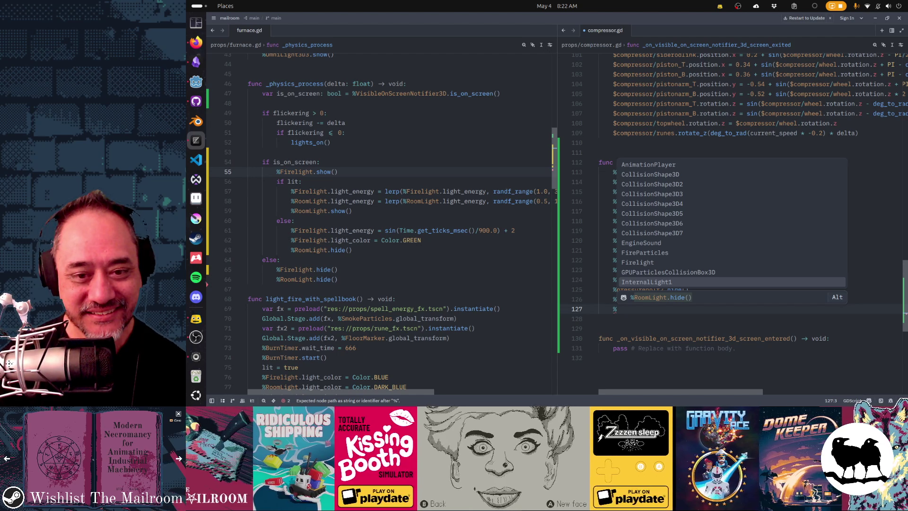
{"action": "key", "text": "Down"}
{"action": "key", "text": "Down"}
{"action": "key", "text": "Down"}
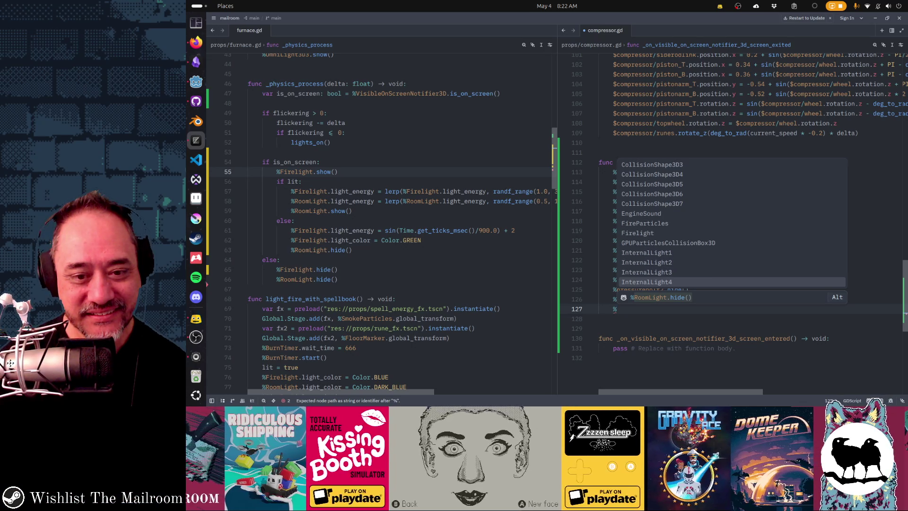
{"action": "key", "text": "Down"}
{"action": "key", "text": "Down"}
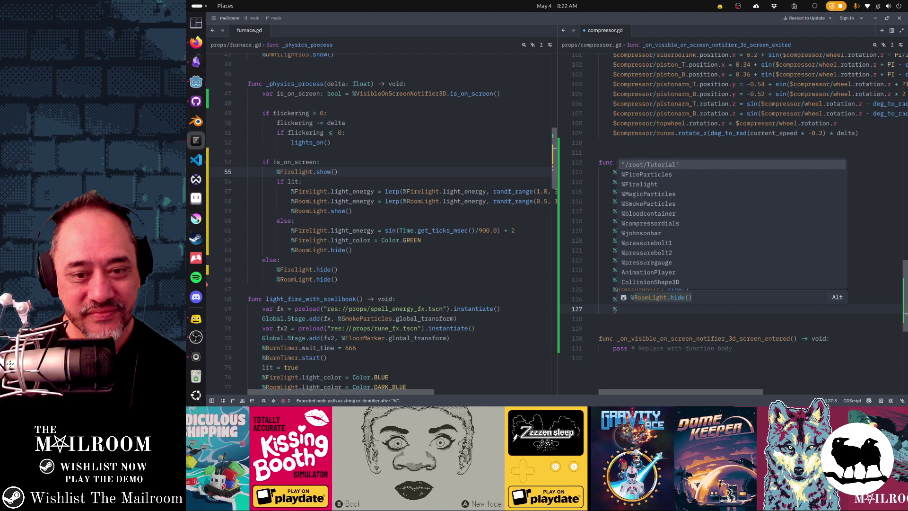
{"action": "key", "text": "Down"}
{"action": "key", "text": "Down"}
{"action": "key", "text": "Down"}
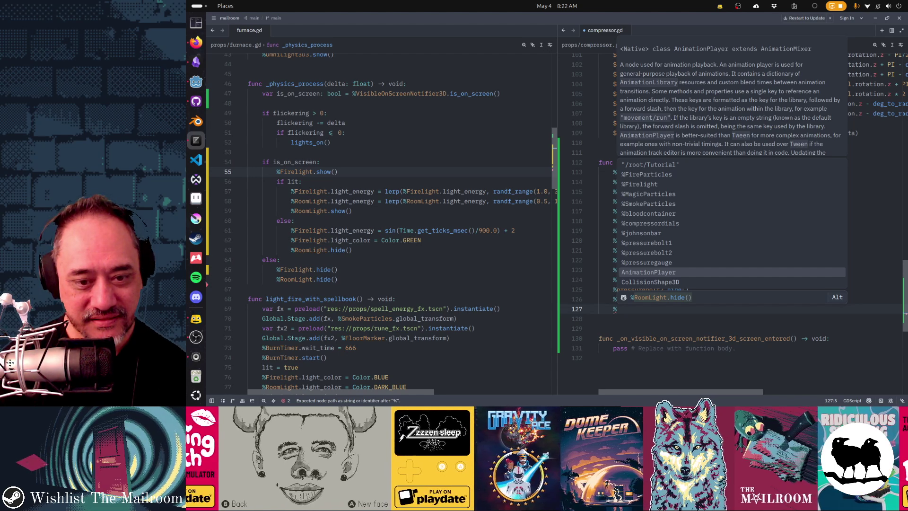
{"action": "key", "text": "Return"}
Remove AnimationPlayer, try the Firelight node instead, then clear line 127 again
{"action": "key", "text": "ctrl+BackSpace"}
{"action": "key", "text": "ctrl+BackSpace"}
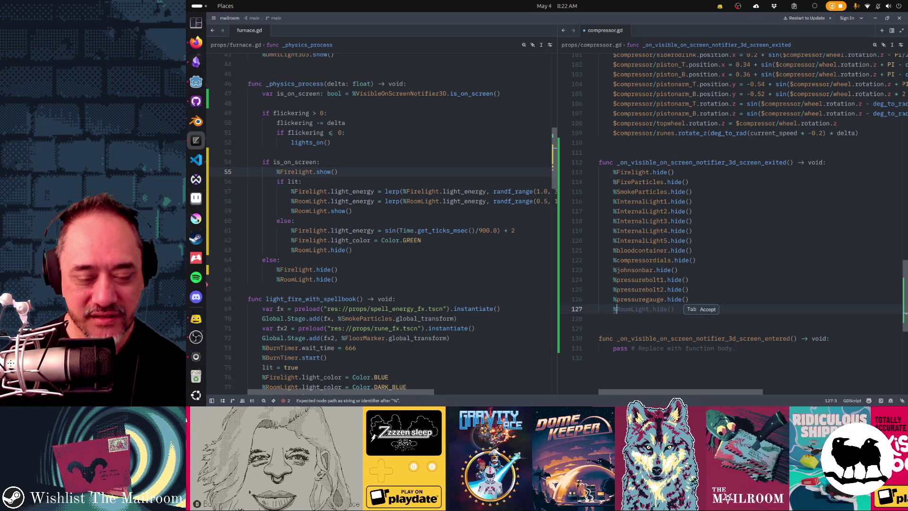
{"action": "type", "text": "$"}
{"action": "key", "text": "Down"}
{"action": "key", "text": "Down"}
{"action": "key", "text": "Down"}
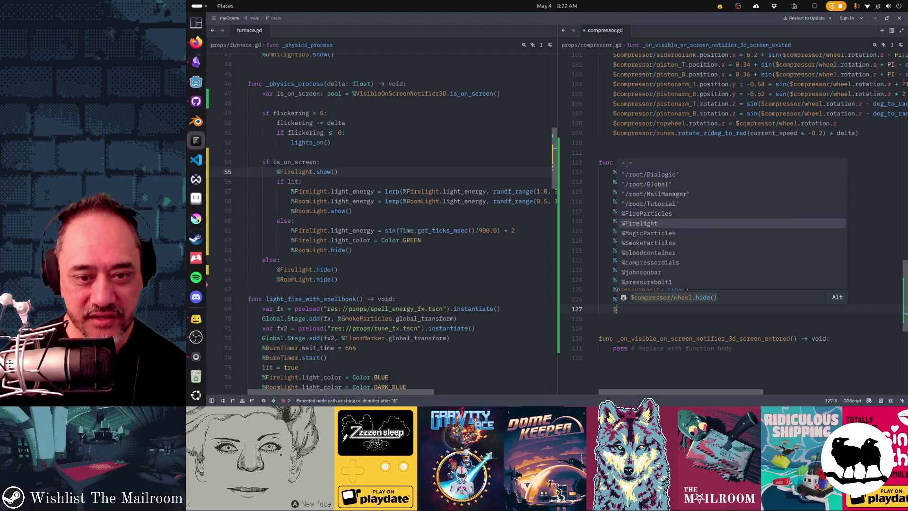
{"action": "key", "text": "Down"}
{"action": "key", "text": "Down"}
{"action": "key", "text": "Down"}
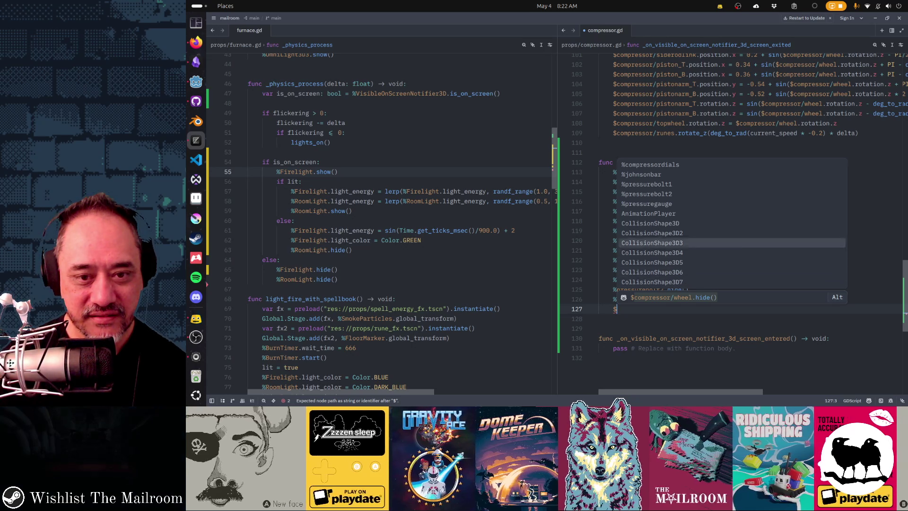
{"action": "key", "text": "Return"}
{"action": "key", "text": "ctrl+BackSpace"}
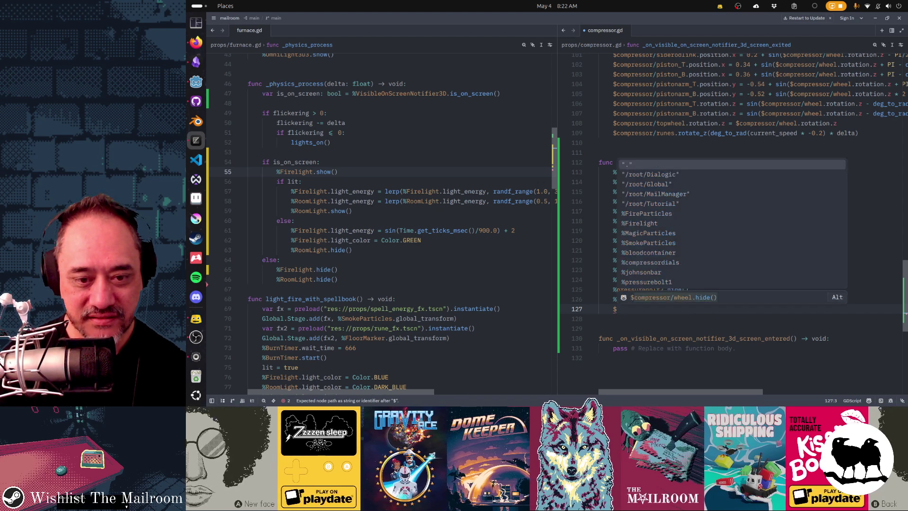
{"action": "key", "text": "Down"}
{"action": "key", "text": "Down"}
{"action": "key", "text": "Down"}
{"action": "key", "text": "Return"}
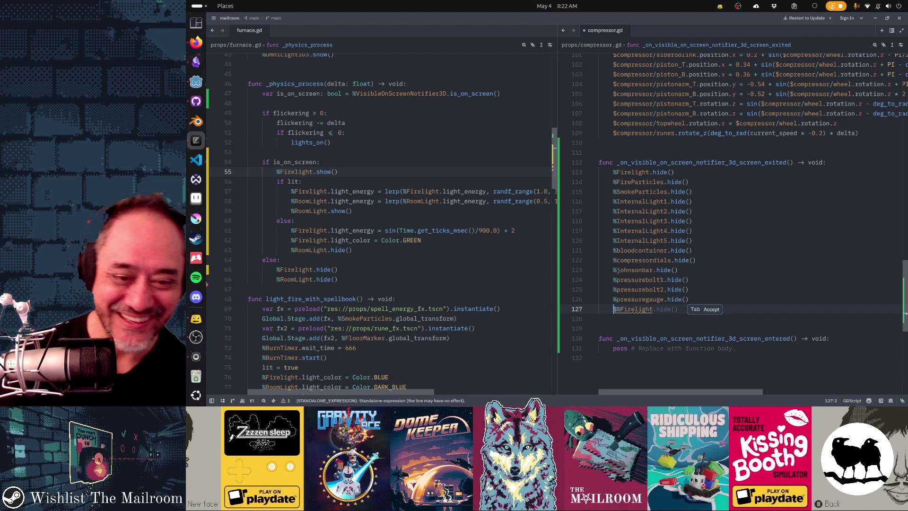
{"action": "key", "text": "ctrl+BackSpace"}
{"action": "key", "text": "ctrl+BackSpace"}
Type $ on line 127 and browse the $ node path suggestions for pressure nodes
{"action": "type", "text": "$"}
{"action": "key", "text": "Up"}
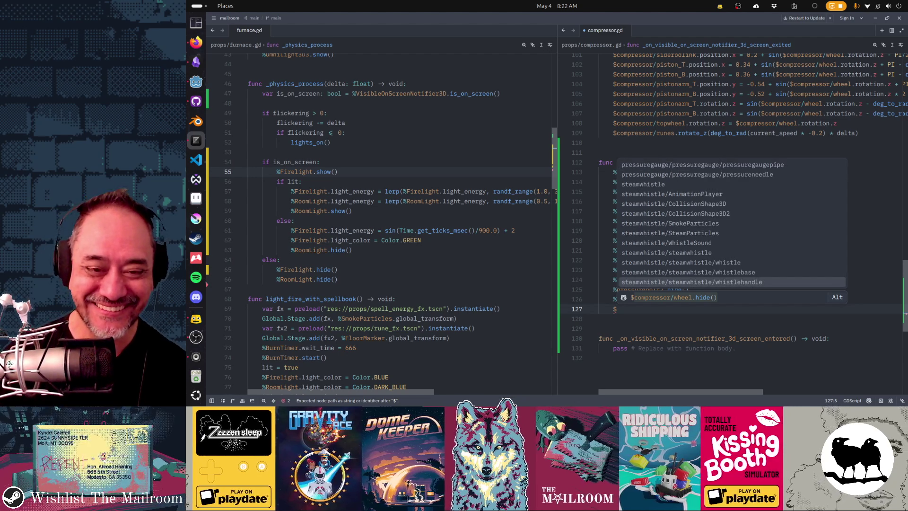
{"action": "key", "text": "Up"}
{"action": "key", "text": "Up"}
{"action": "key", "text": "Up"}
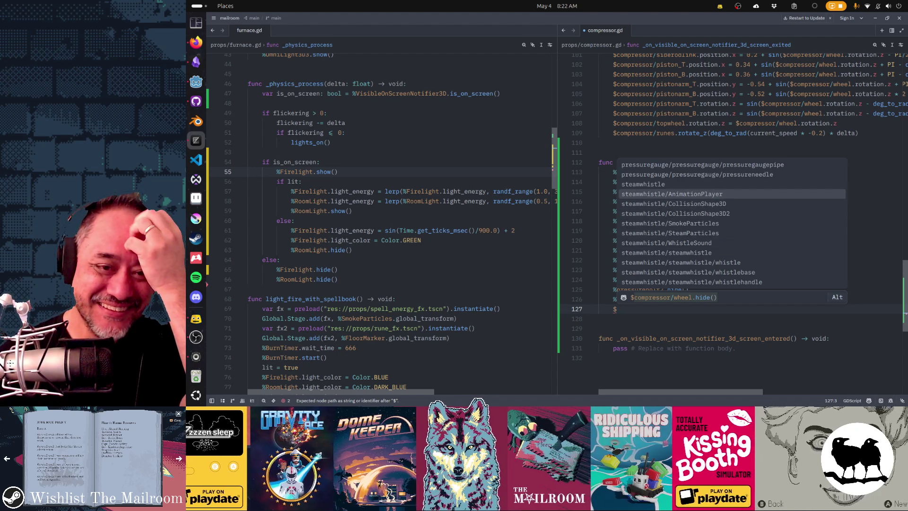
{"action": "key", "text": "Up"}
{"action": "key", "text": "Up"}
{"action": "key", "text": "Up"}
{"action": "key", "text": "Down"}
{"action": "key", "text": "Down"}
{"action": "key", "text": "Down"}
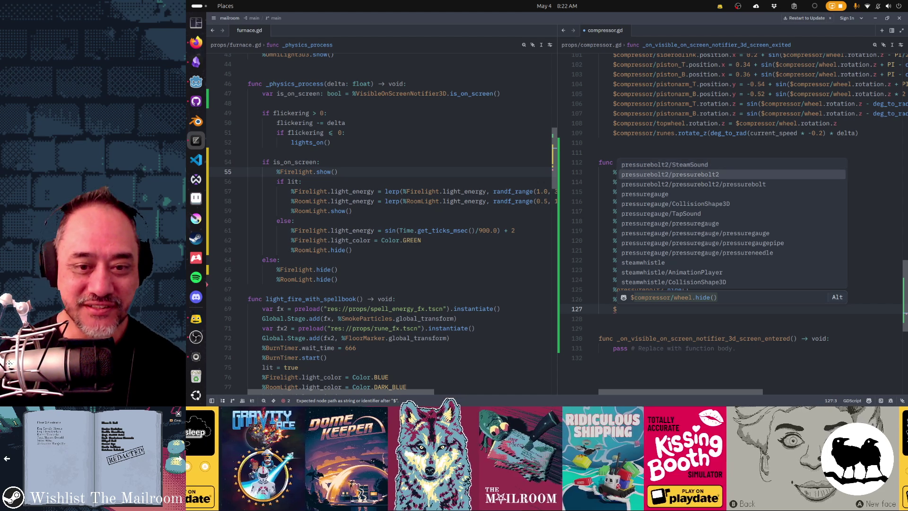
{"action": "key", "text": "Up"}
{"action": "key", "text": "Up"}
{"action": "key", "text": "Up"}
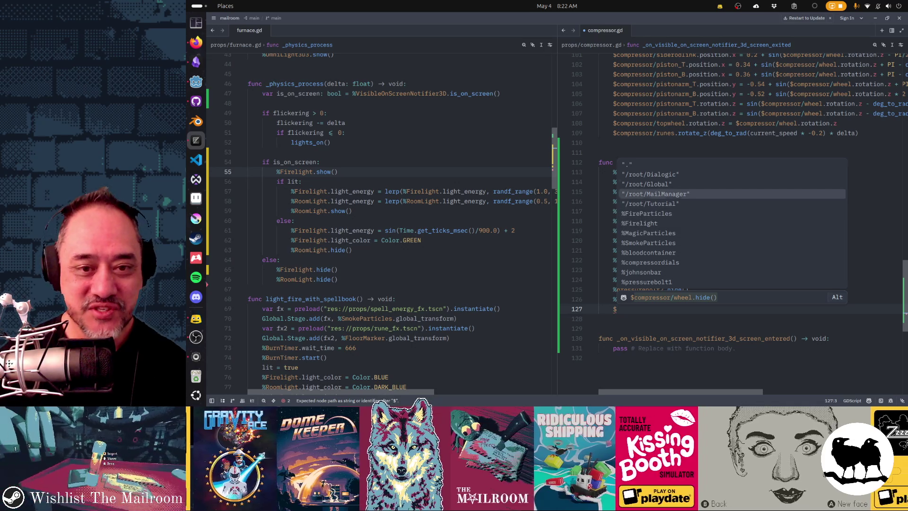
{"action": "key", "text": "Up"}
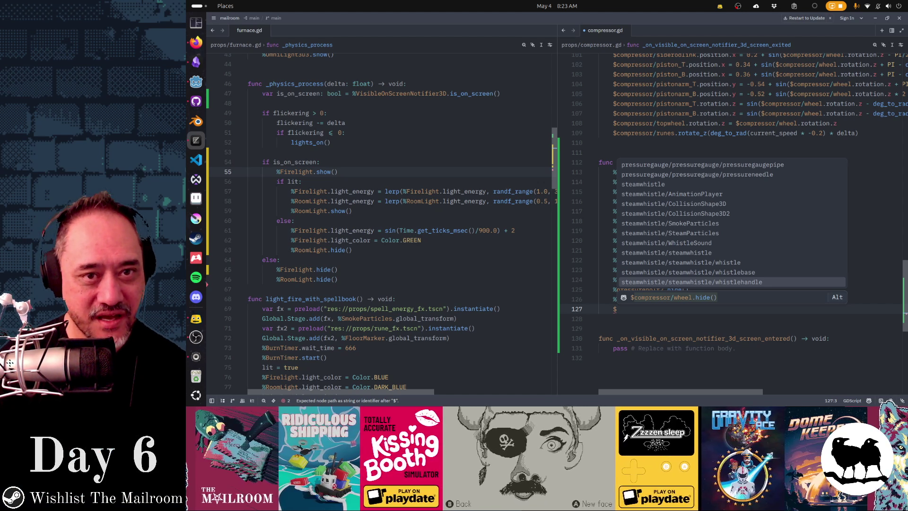
{"action": "key", "text": "alt+Tab"}
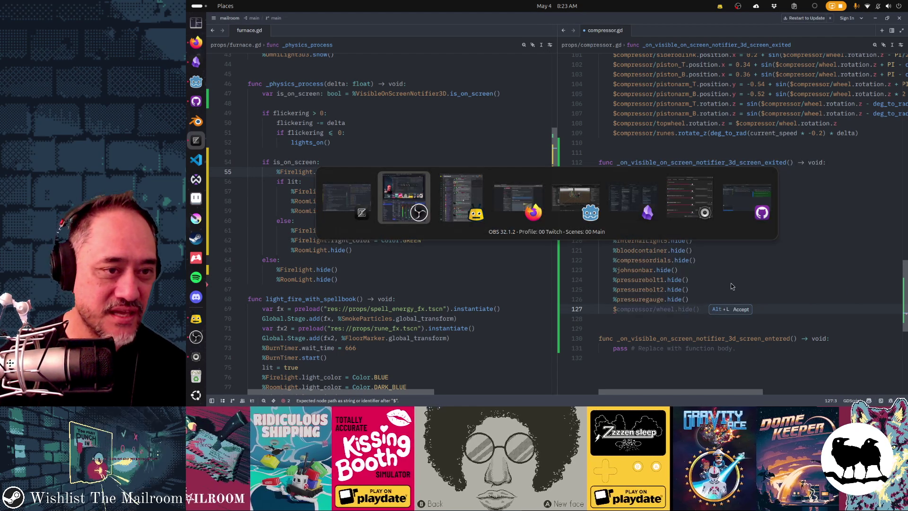
Show furnace.gd in Godot's Script workspace with a wider code area and Debugger collapsed
{"action": "key", "text": "alt+Tab"}
{"action": "key", "text": "alt+Tab"}
{"action": "key", "text": "alt+Tab"}
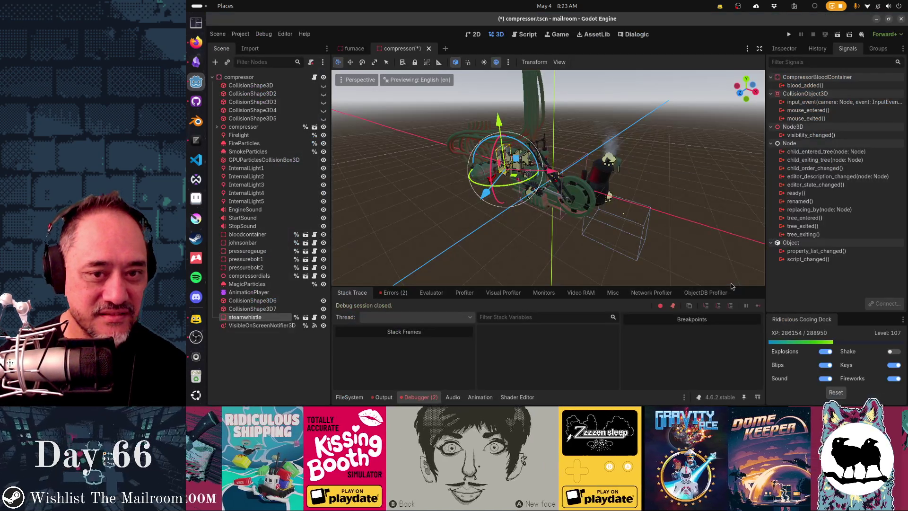
{"action": "left_click", "coordinate": [525, 34]}
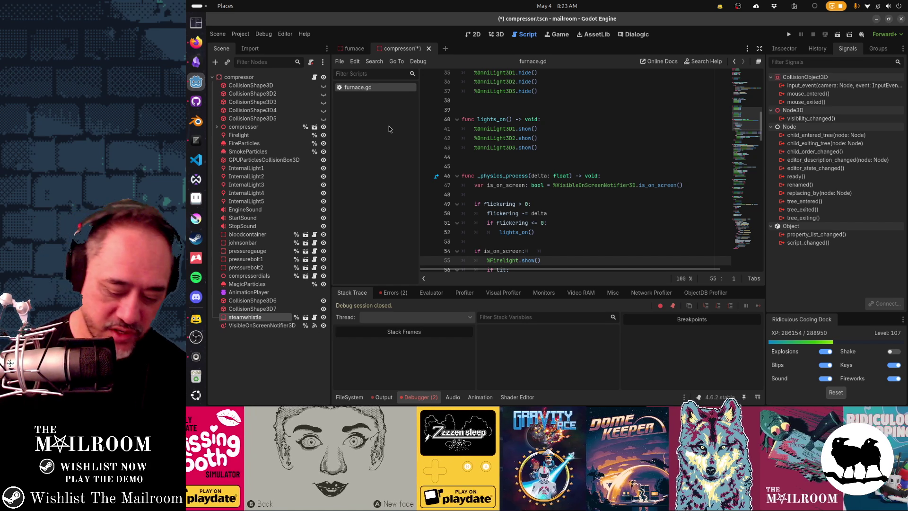
{"action": "key", "text": "ctrl+backslash"}
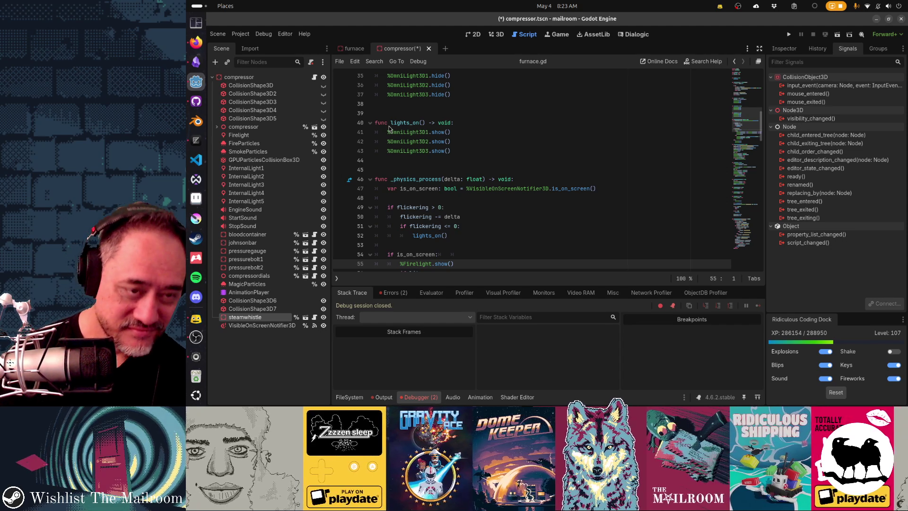
{"action": "left_click", "coordinate": [390, 126]}
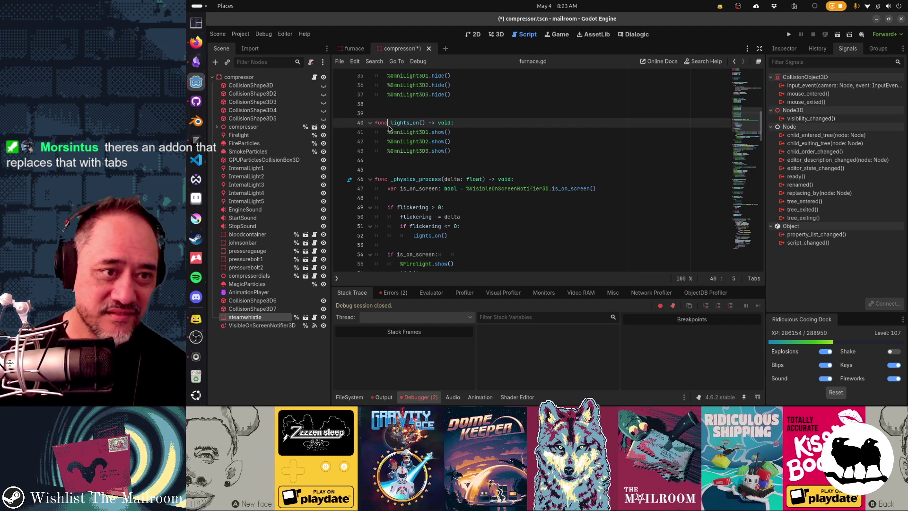
{"action": "key", "text": "ctrl+backslash"}
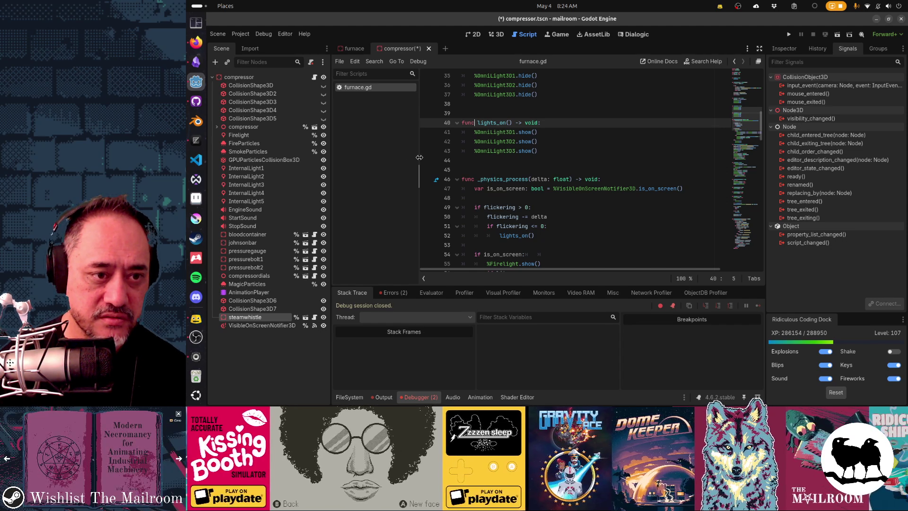
{"action": "mouse_move", "coordinate": [419, 159]}
{"action": "left_mouse_down"}
{"action": "mouse_move", "coordinate": [382, 159]}
{"action": "mouse_move", "coordinate": [418, 161]}
{"action": "mouse_move", "coordinate": [385, 173]}
{"action": "left_mouse_up"}
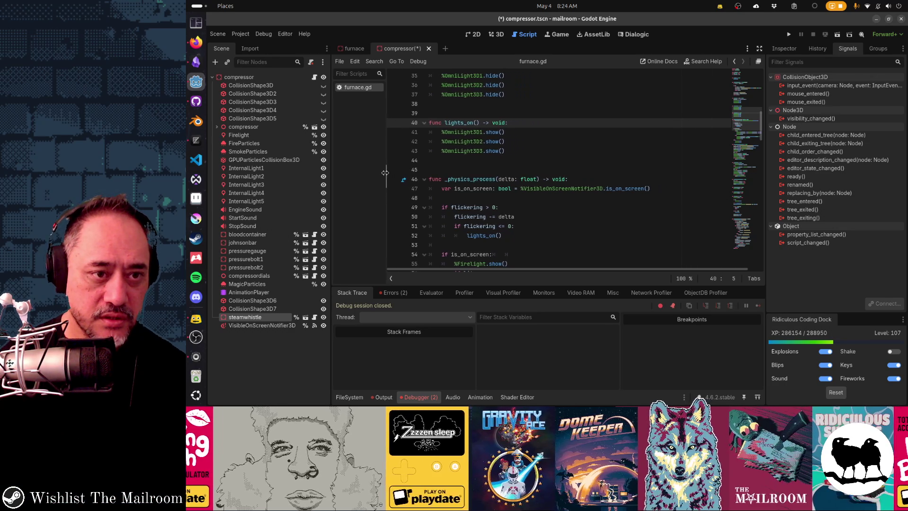
{"action": "left_click", "coordinate": [421, 397]}
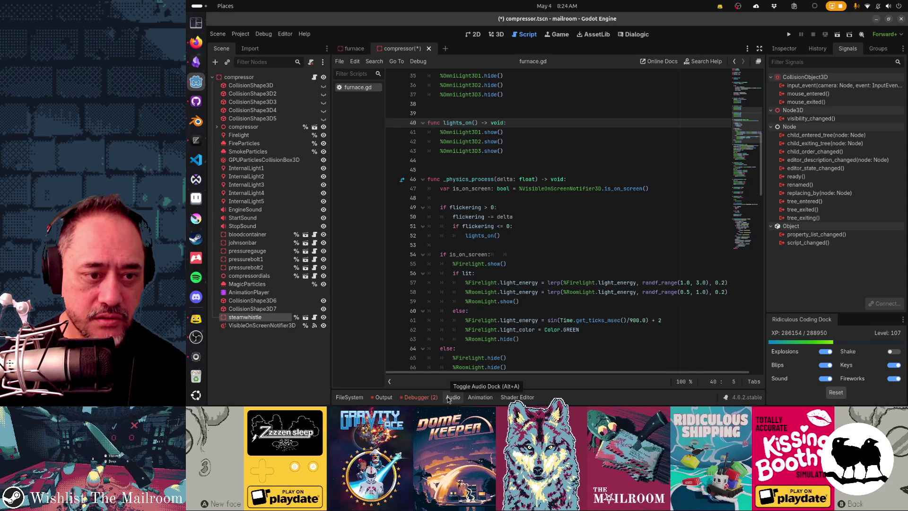
{"action": "key", "text": "alt+Tab"}
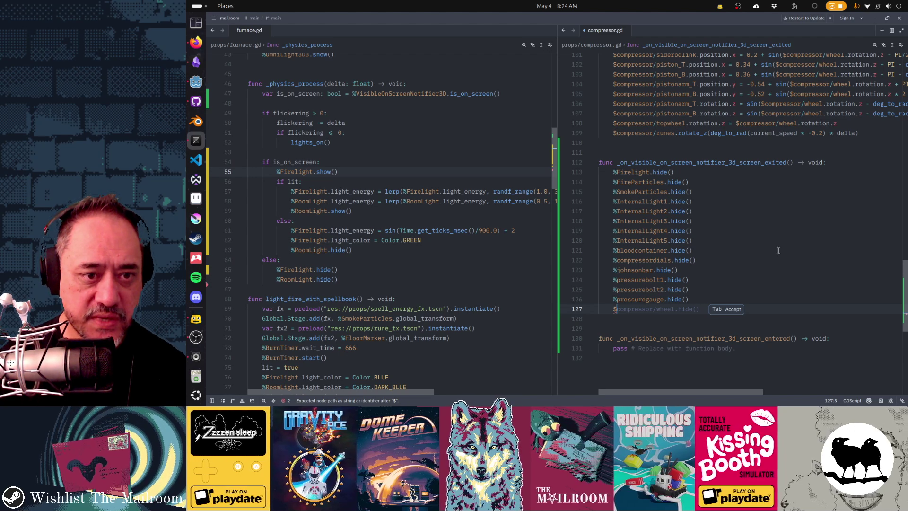
Bring the Zed window with compressor.gd forward from the Activities overview
{"action": "key", "text": "alt+Tab"}
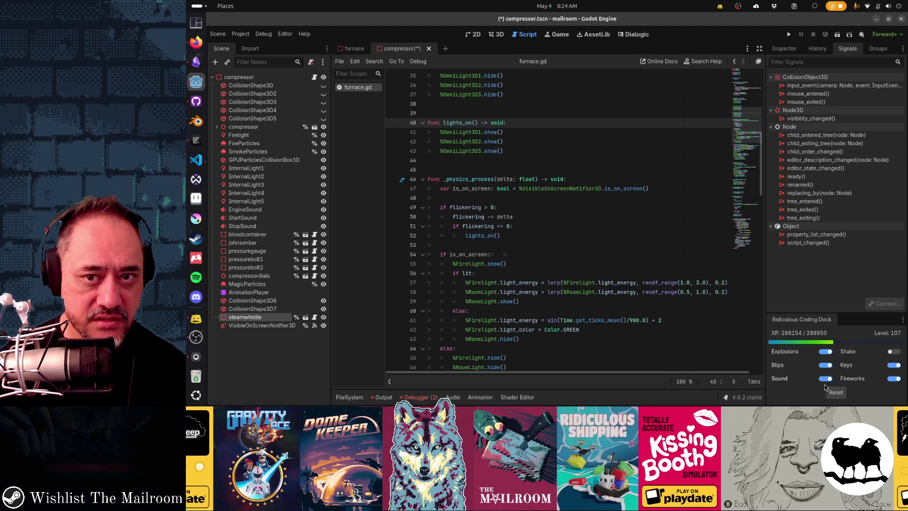
{"action": "key", "text": "alt+Tab"}
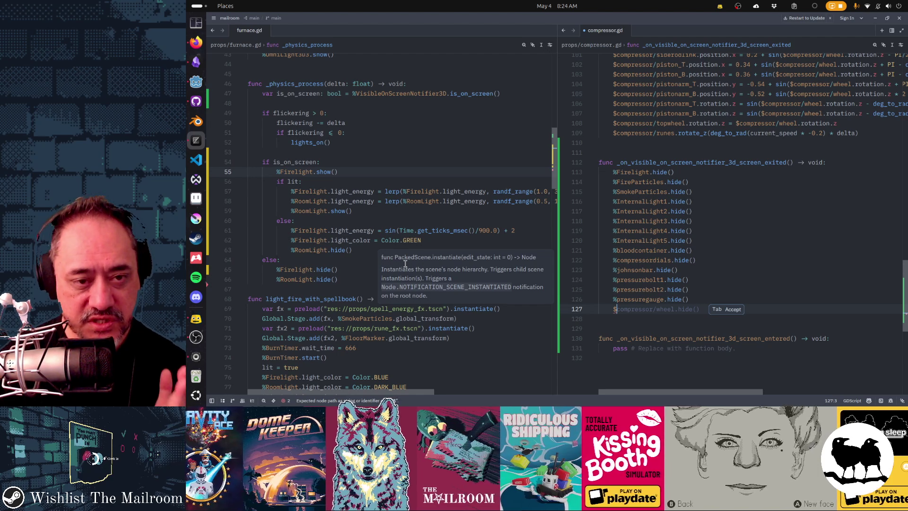
{"action": "key", "text": "alt+Tab"}
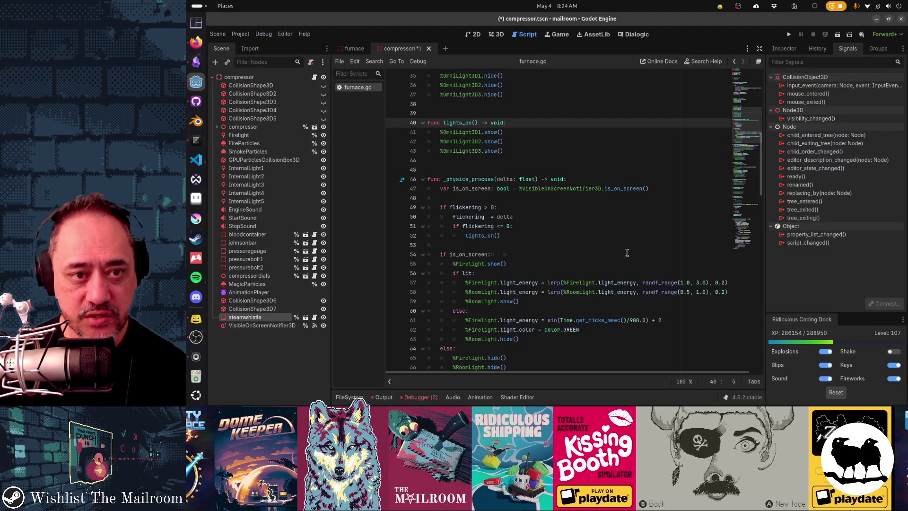
{"action": "key", "text": "super"}
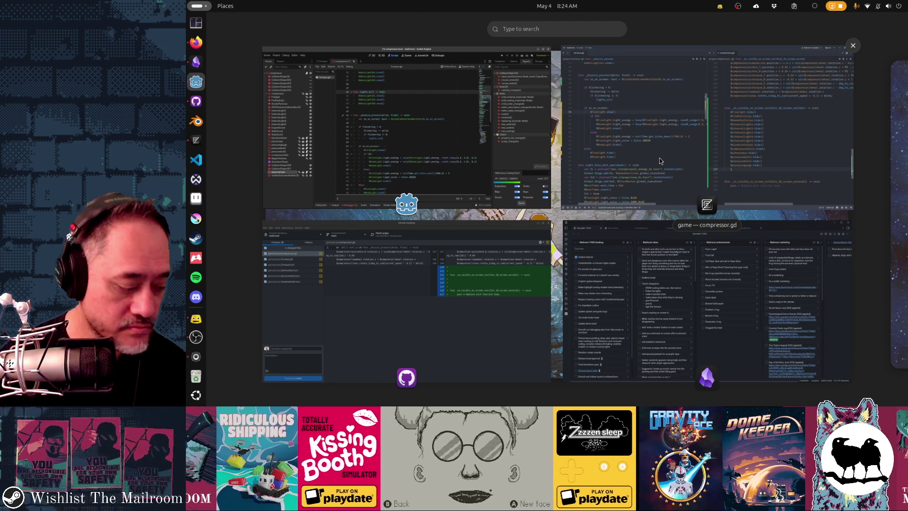
{"action": "left_click", "coordinate": [659, 158]}
{"action": "type", "text": "$"}
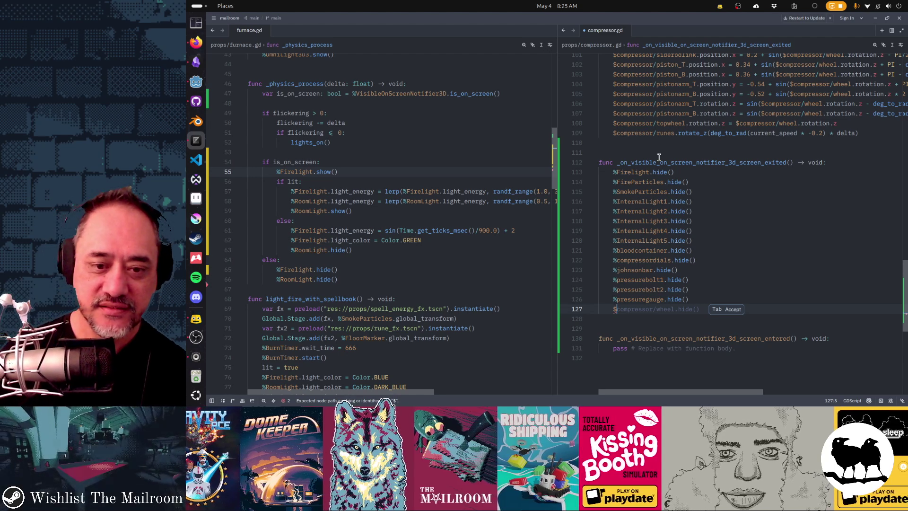
Replace the $ on line 127 with %steamwhistle.hide(), checking node names in Godot
{"action": "key", "text": "BackSpace"}
{"action": "type", "text": "%"}
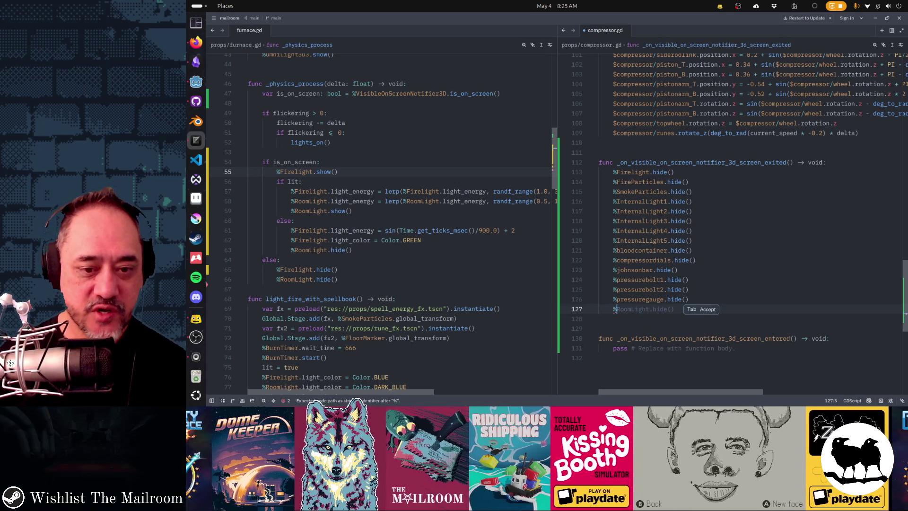
{"action": "key", "text": "alt+Tab"}
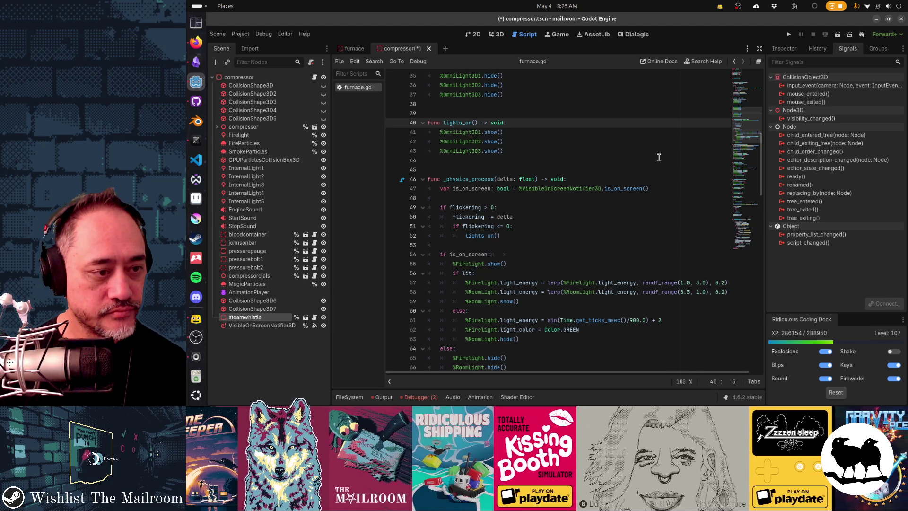
{"action": "key", "text": "alt+Tab"}
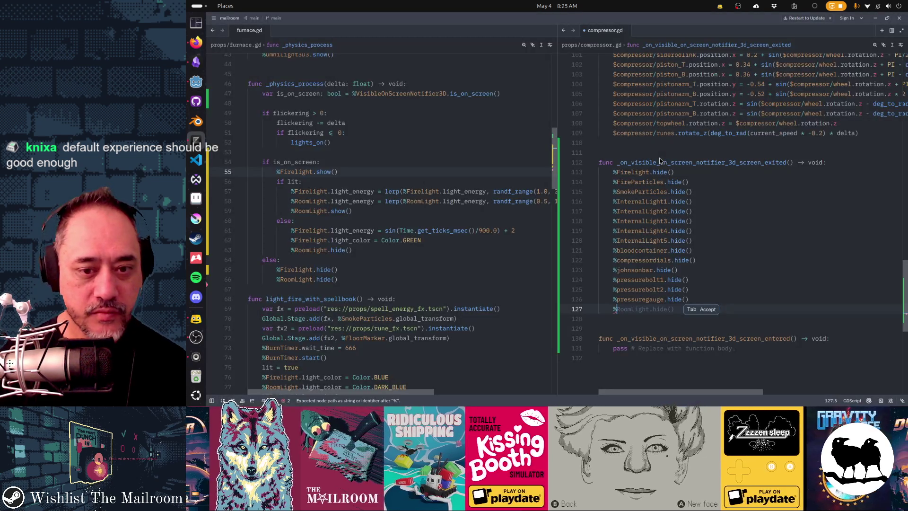
{"action": "key", "text": "alt+Tab"}
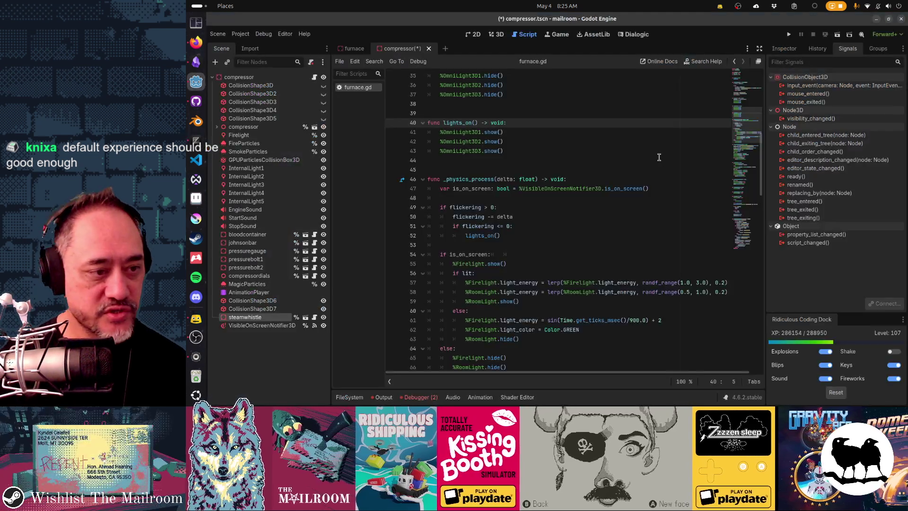
{"action": "key", "text": "alt+Tab"}
{"action": "type", "text": "%stea"}
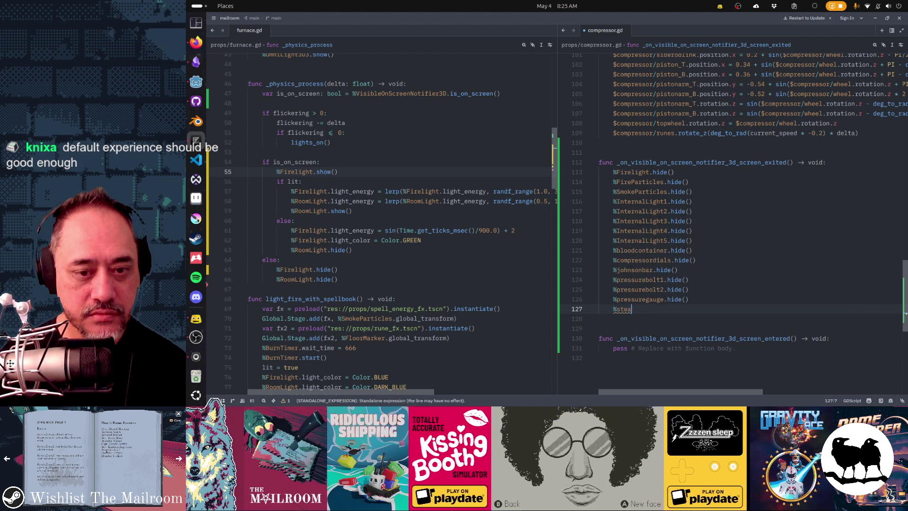
{"action": "type", "text": "m"}
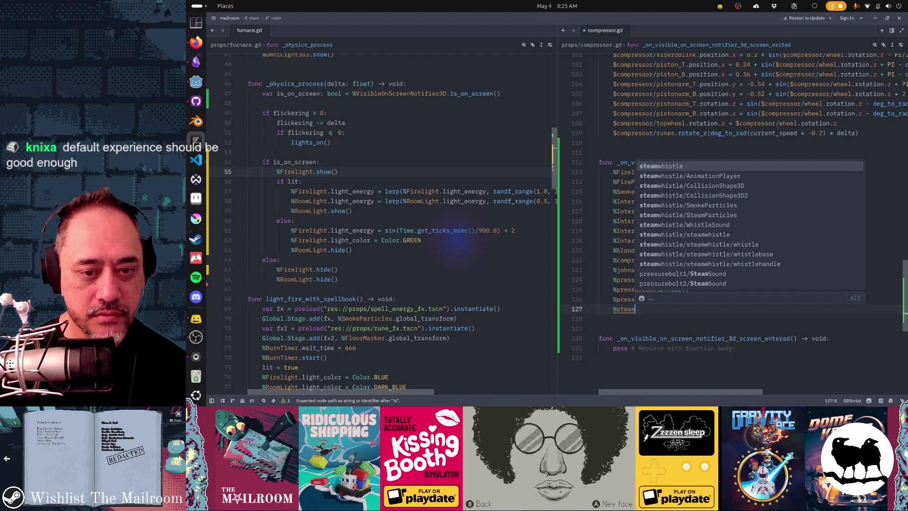
{"action": "key", "text": "Return"}
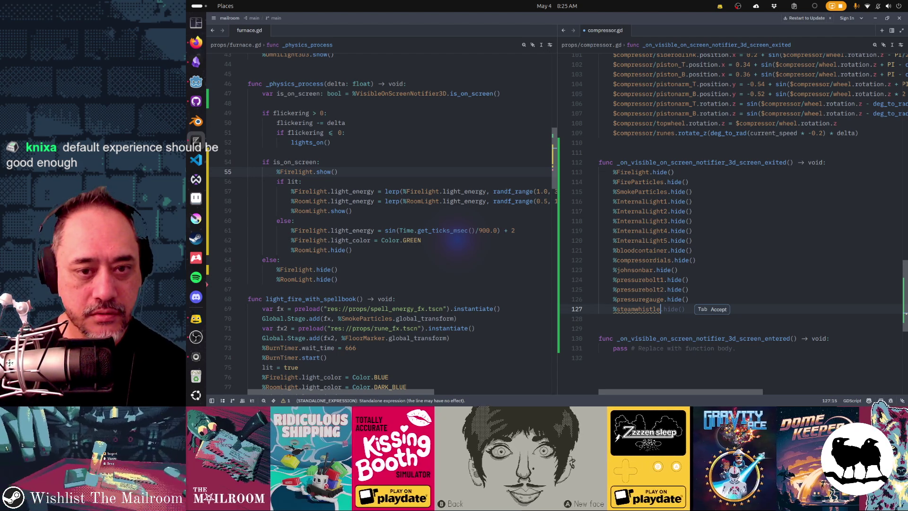
{"action": "key", "text": "Tab"}
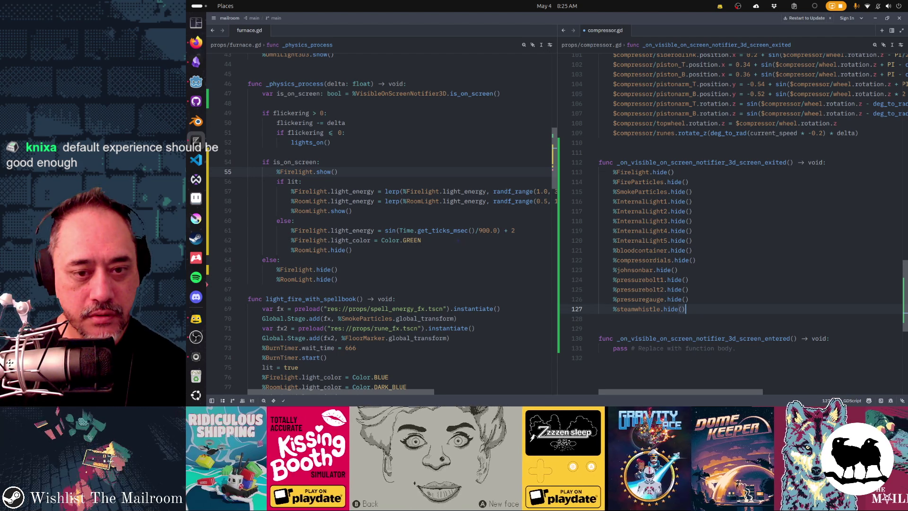
Add %compressor.hide() on a new line 128 after the steamwhistle call
{"action": "left_click", "coordinate": [667, 299]}
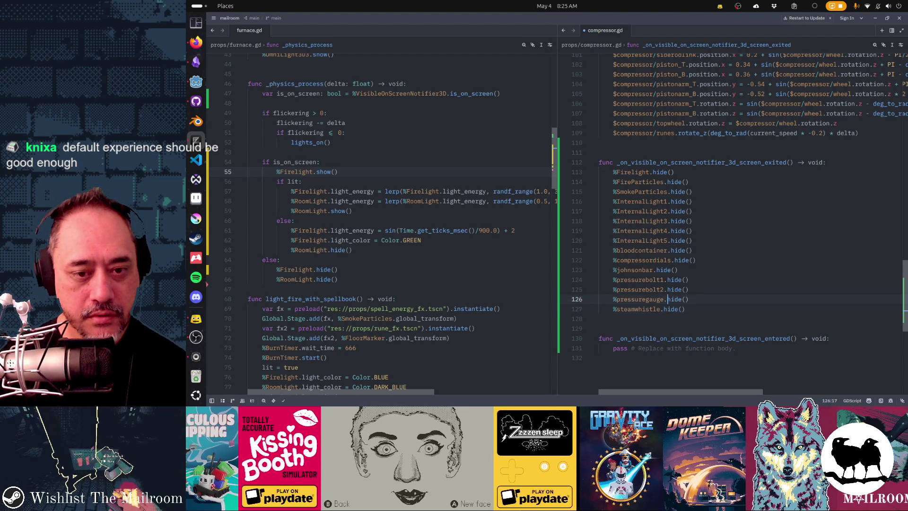
{"action": "key", "text": "Up"}
{"action": "key", "text": "Up"}
{"action": "key", "text": "Up"}
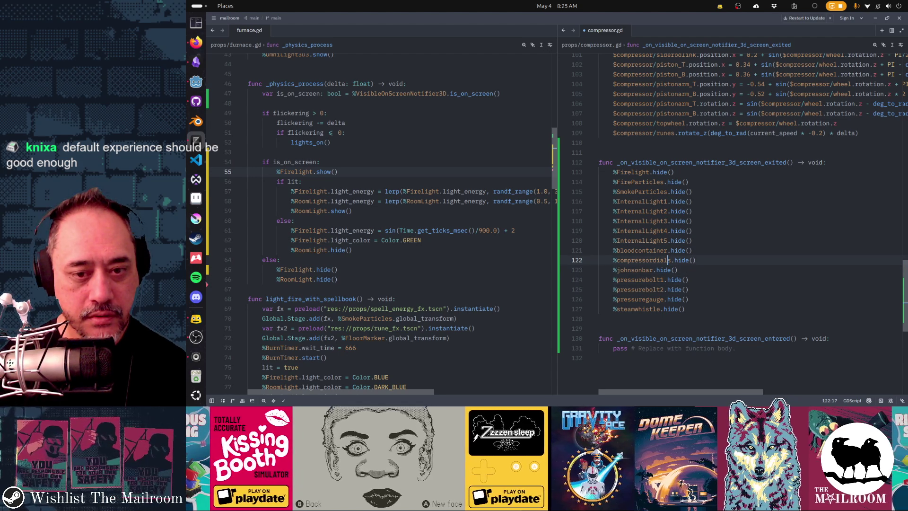
{"action": "key", "text": "Up"}
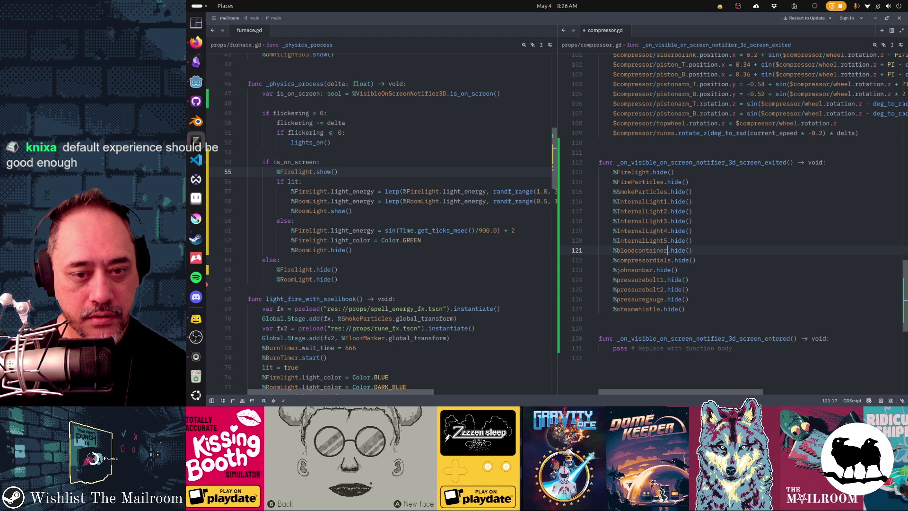
{"action": "key", "text": "Up"}
{"action": "key", "text": "Up"}
{"action": "key", "text": "Up"}
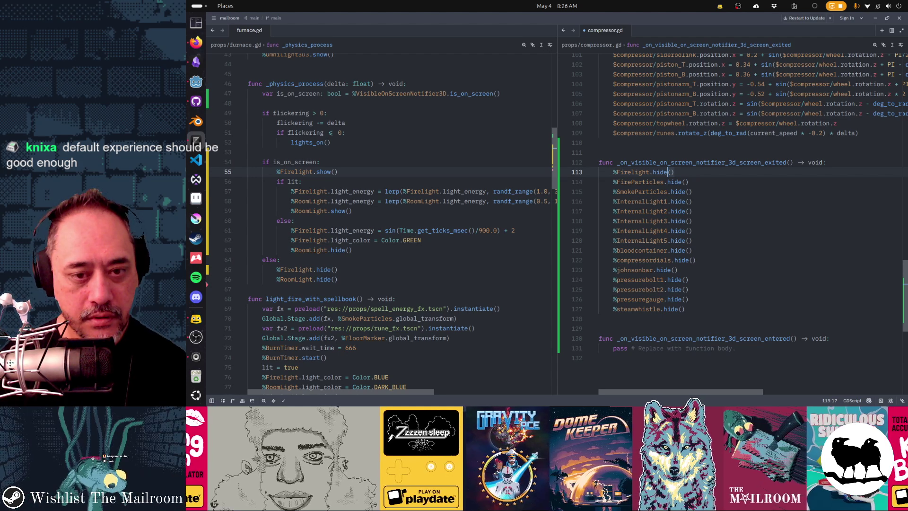
{"action": "key", "text": "Down"}
{"action": "key", "text": "Down"}
{"action": "key", "text": "Down"}
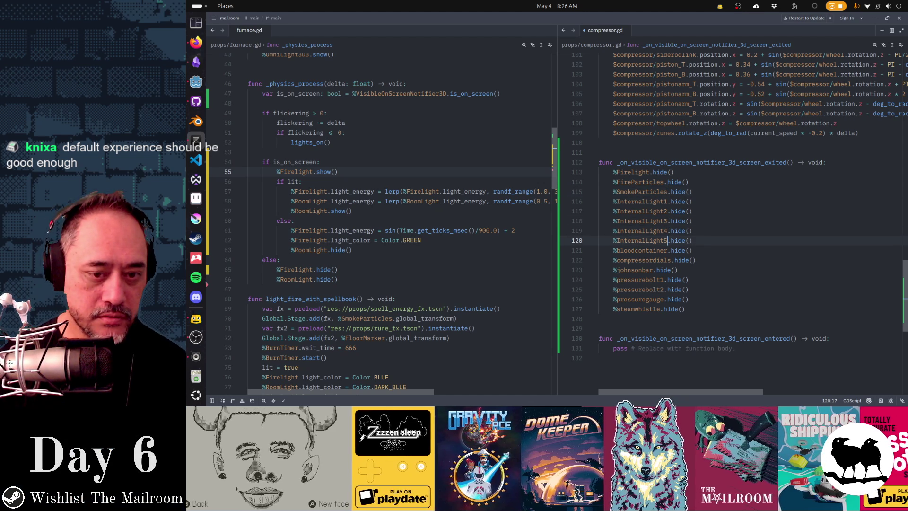
{"action": "key", "text": "End"}
{"action": "key", "text": "Return"}
{"action": "type", "text": "%compressor.hide"}
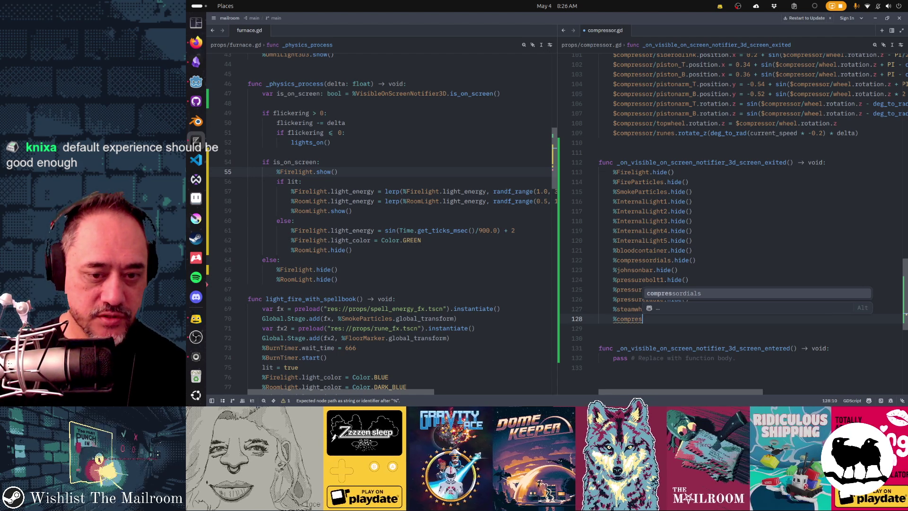
{"action": "key", "text": "alt+Tab"}
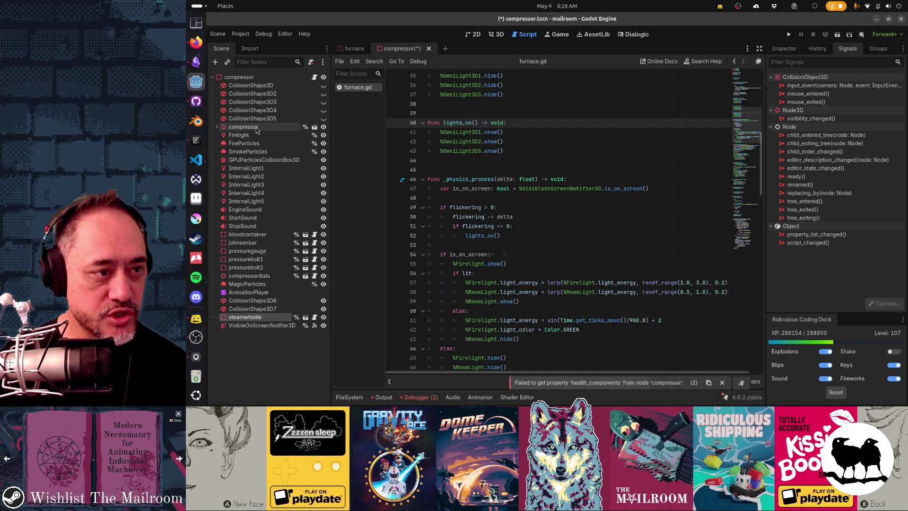
Expand the compressor node in the Scene dock to inspect its child meshes, then collapse it
{"action": "left_click", "coordinate": [216, 127]}
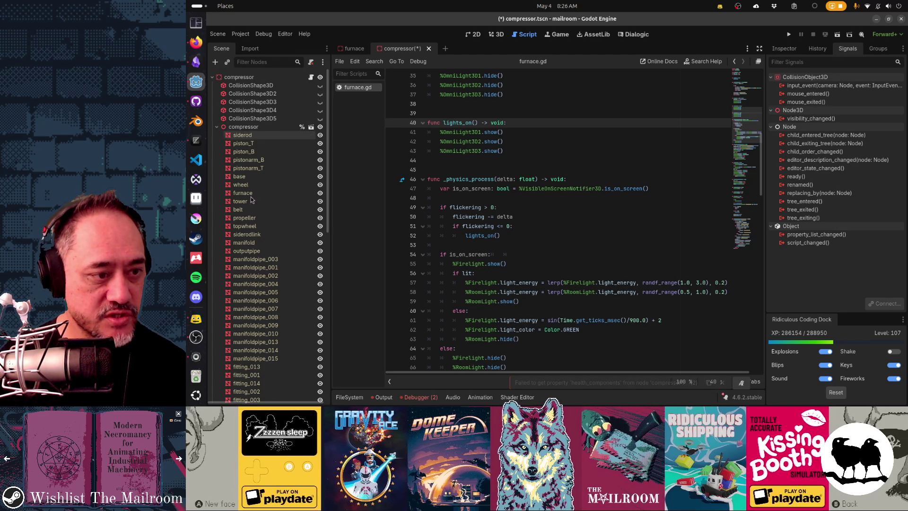
{"action": "scroll", "coordinate": [239, 350], "scroll_direction": "down", "scroll_amount": 5}
{"action": "scroll", "coordinate": [239, 357], "scroll_direction": "up", "scroll_amount": 5}
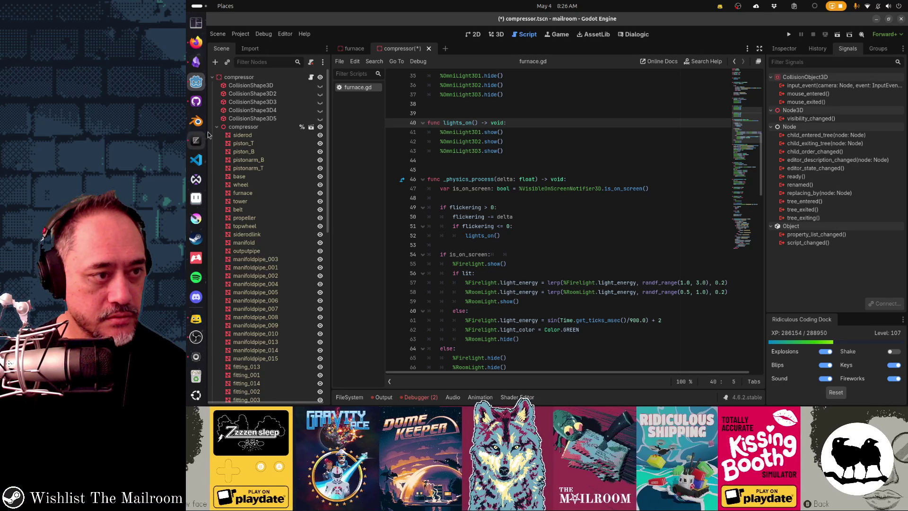
{"action": "left_click", "coordinate": [217, 127]}
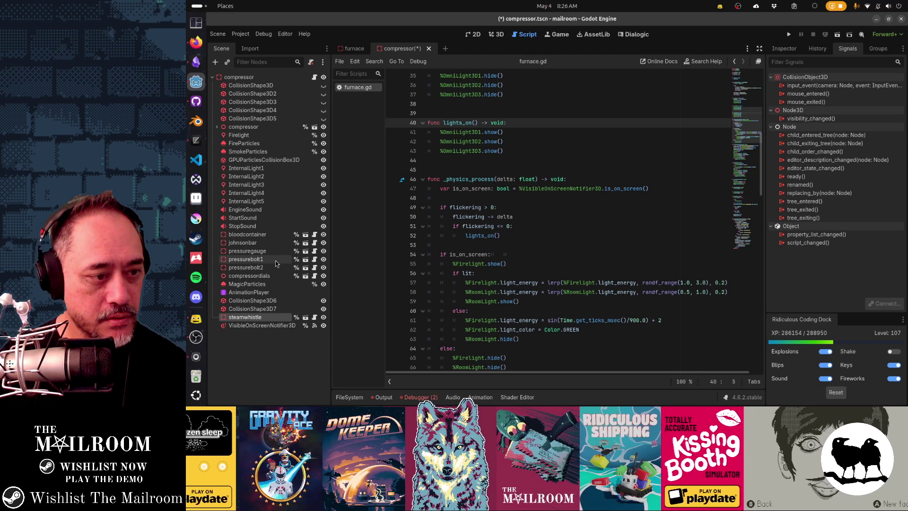
{"action": "key", "text": "alt+Tab"}
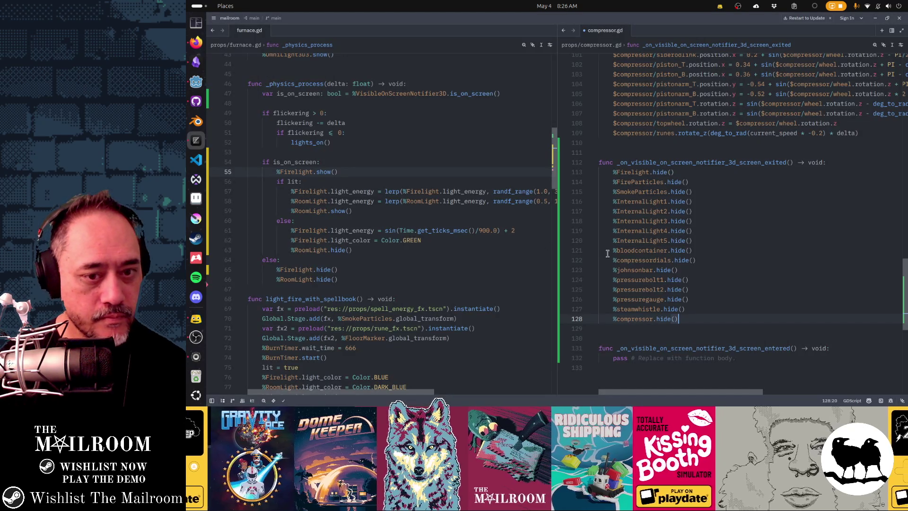
Paste the copied hide() lines over 'pass' in the screen-entered handler and multi-select every 'hide'
{"action": "key", "text": "Down"}
{"action": "key", "text": "shift+Up"}
{"action": "key", "text": "shift+Up"}
{"action": "key", "text": "shift+Up"}
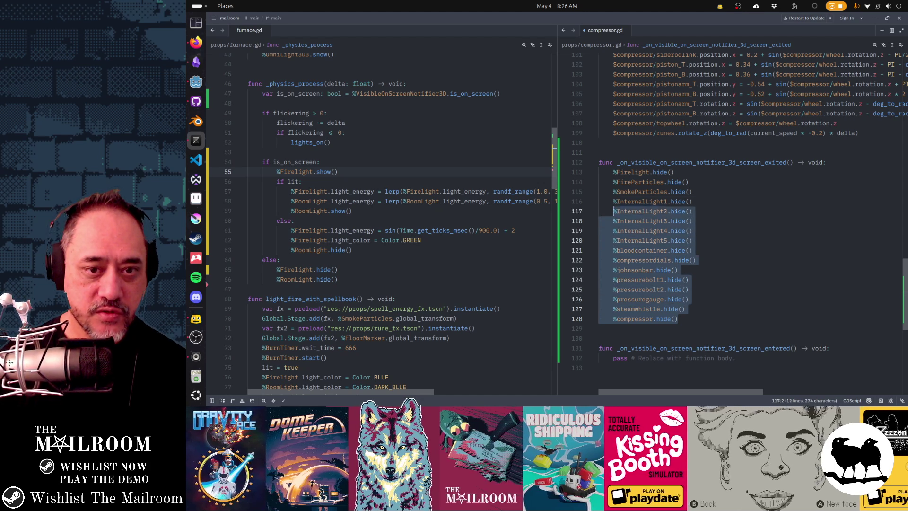
{"action": "key", "text": "shift+Down"}
{"action": "key", "text": "shift+Down"}
{"action": "key", "text": "shift+Down"}
{"action": "key", "text": "ctrl+c"}
{"action": "key", "text": "Down"}
{"action": "key", "text": "Down"}
{"action": "key", "text": "Down"}
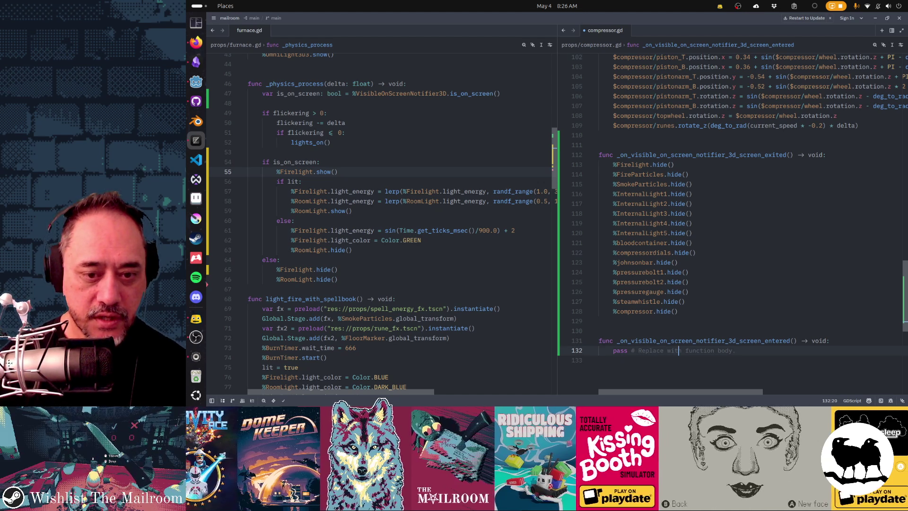
{"action": "key", "text": "Home"}
{"action": "key", "text": "shift+End"}
{"action": "key", "text": "ctrl+v"}
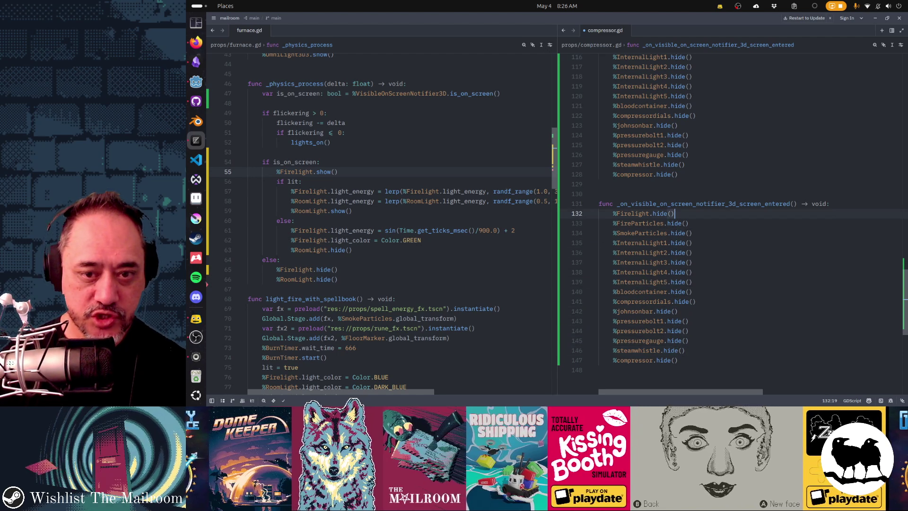
{"action": "double_click", "coordinate": [660, 213]}
{"action": "key", "text": "ctrl+d"}
{"action": "key", "text": "ctrl+d"}
{"action": "key", "text": "ctrl+d"}
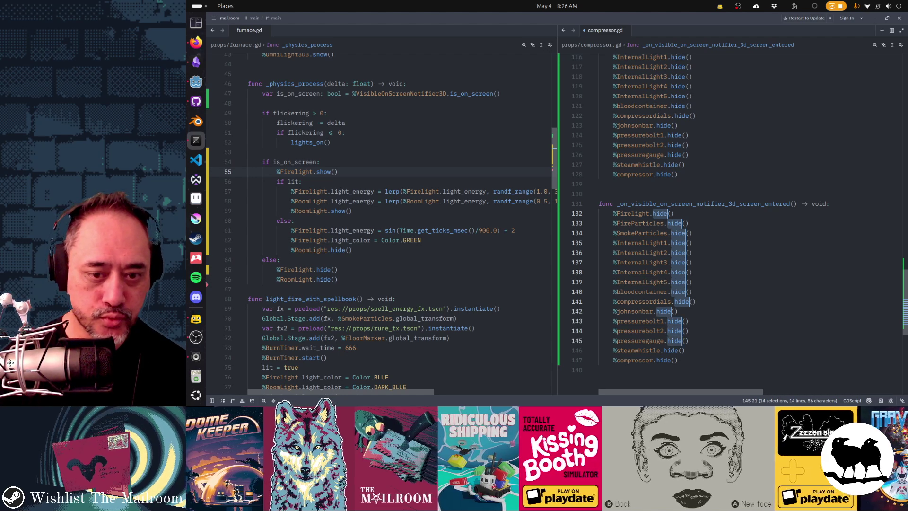
Move into compressor.gd's _physics_process and open a new line for a visibility check
{"action": "type", "text": "show"}
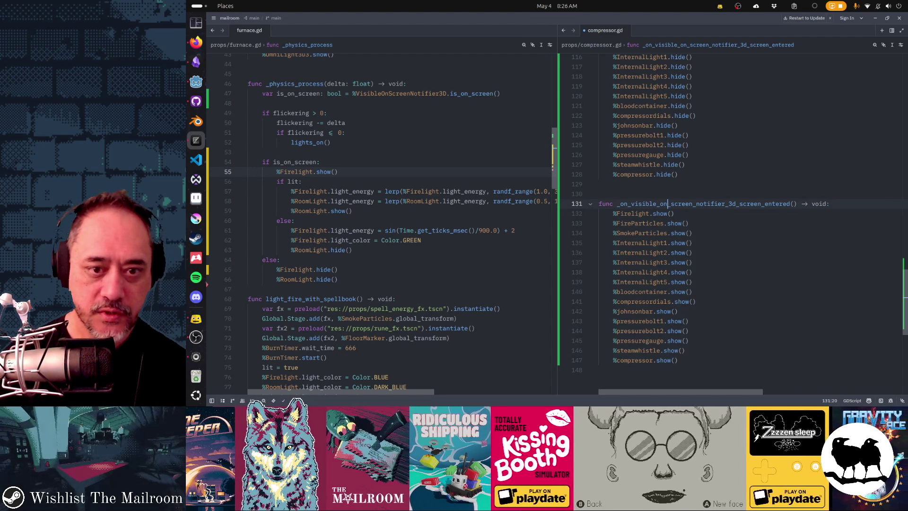
{"action": "scroll", "coordinate": [668, 88], "scroll_direction": "up", "scroll_amount": 5}
{"action": "left_click", "coordinate": [667, 88]}
{"action": "key", "text": "Up"}
{"action": "key", "text": "Up"}
{"action": "key", "text": "Up"}
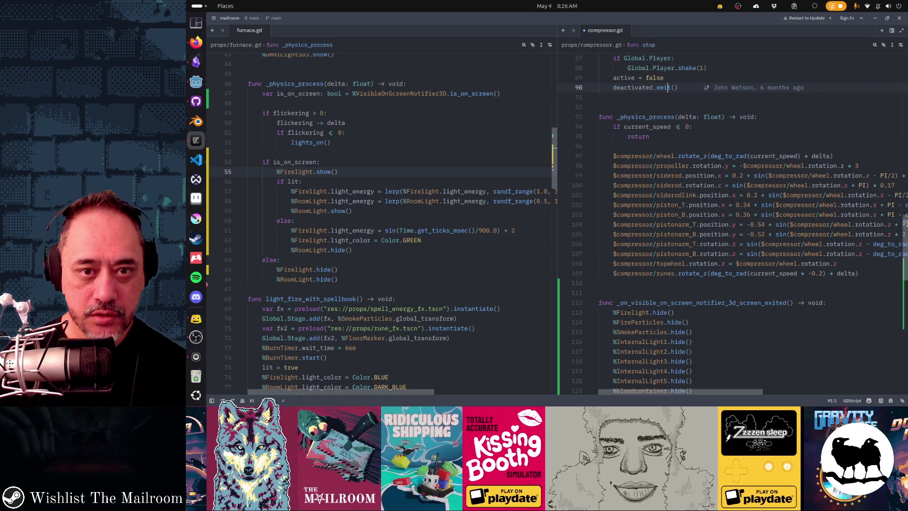
{"action": "key", "text": "Down"}
{"action": "key", "text": "Down"}
{"action": "key", "text": "Down"}
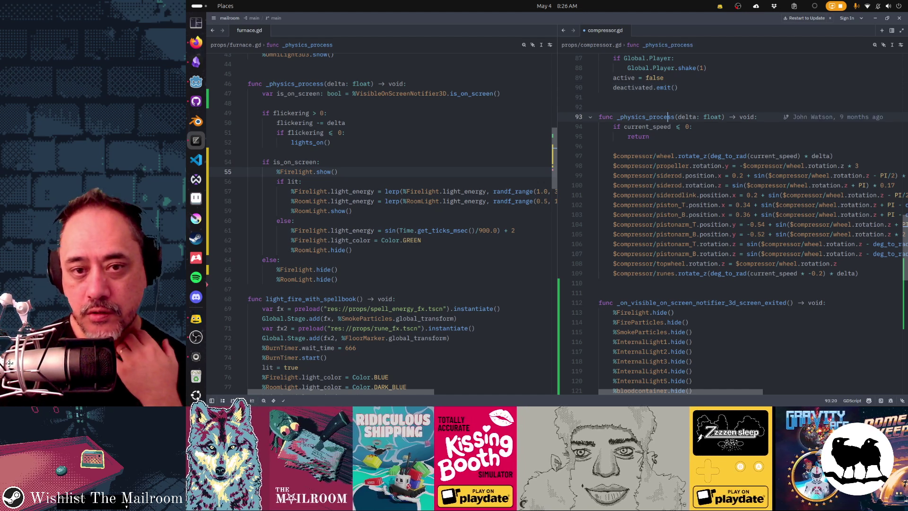
{"action": "key", "text": "Return"}
Start an 'if %VisibleOnScreenNotifier3D.is_on_screen()' check, undoing a stray indent of the animation lines
{"action": "type", "text": "if"}
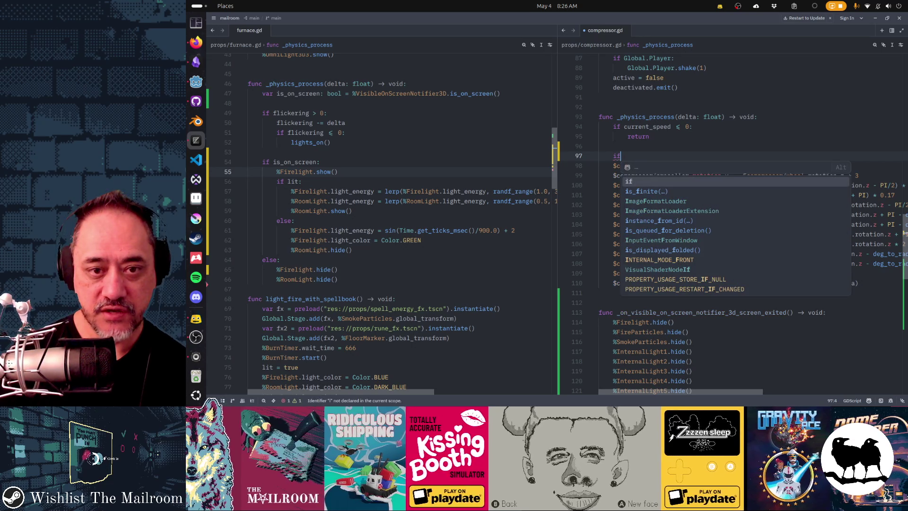
{"action": "key", "text": "alt+Tab"}
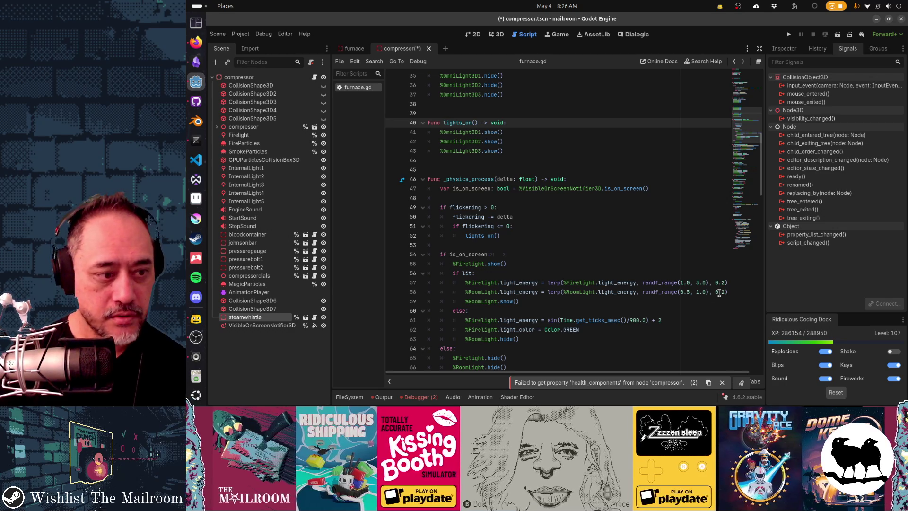
{"action": "key", "text": "alt+Tab"}
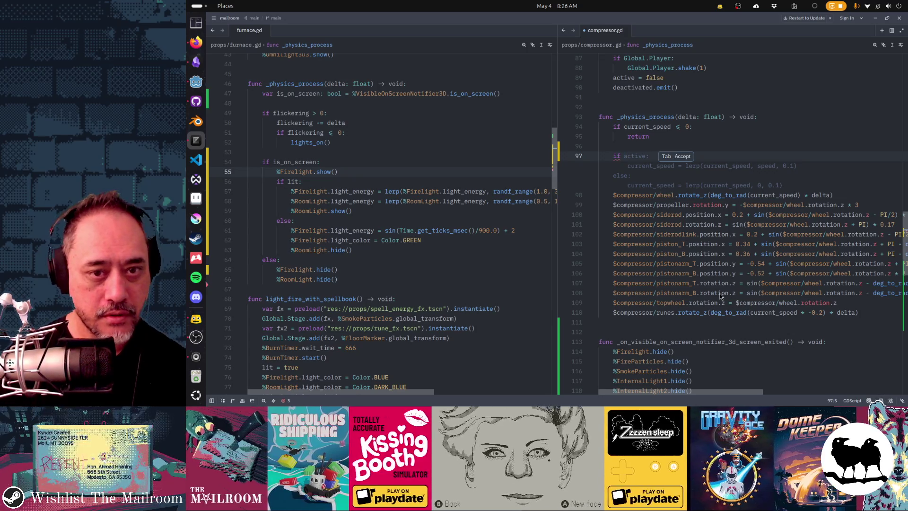
{"action": "type", "text": "%Vis"}
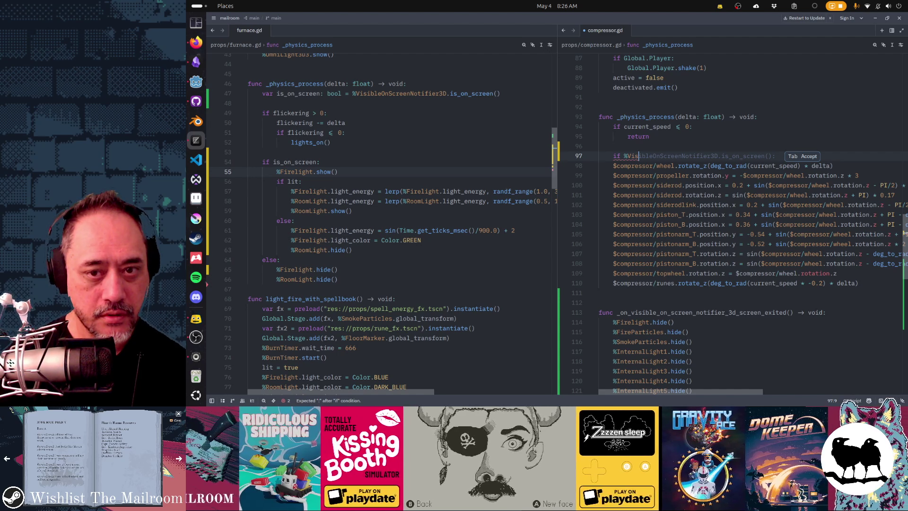
{"action": "key", "text": "Tab"}
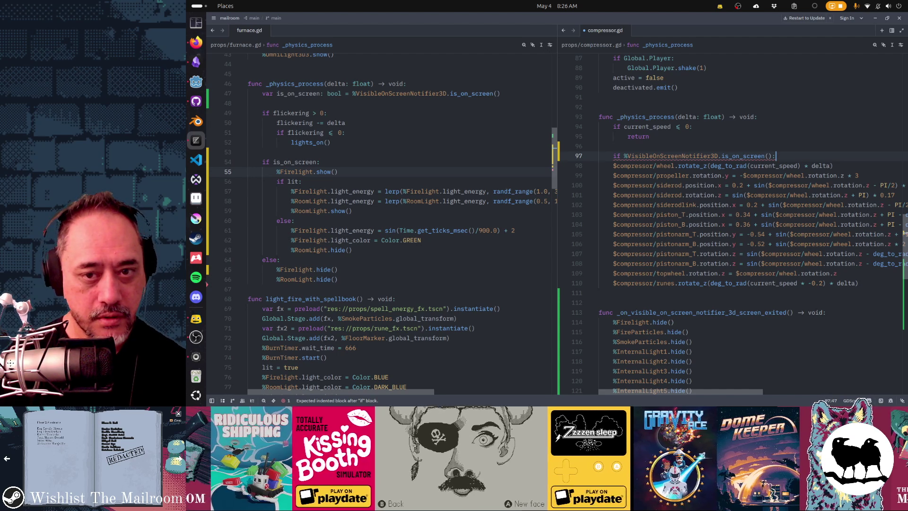
{"action": "key", "text": "Down"}
{"action": "key", "text": "shift+Down"}
{"action": "key", "text": "shift+Down"}
{"action": "key", "text": "shift+Down"}
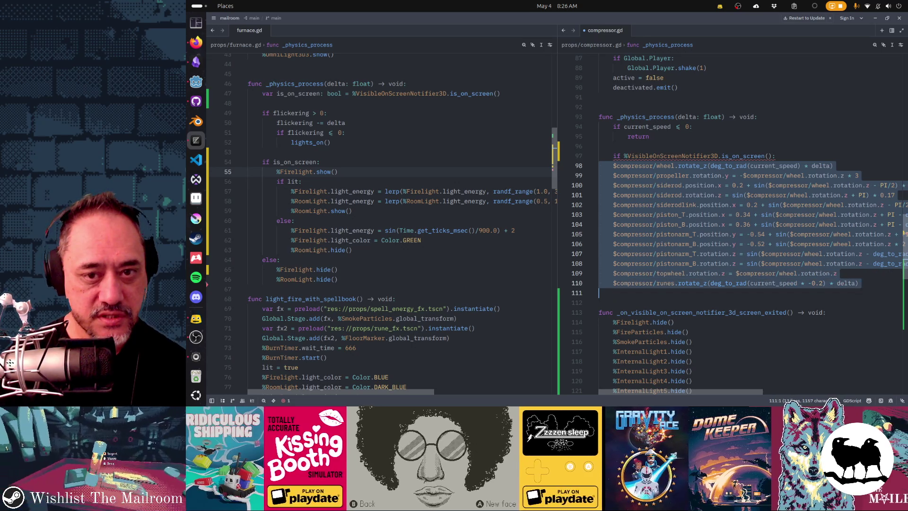
{"action": "key", "text": "Tab"}
{"action": "key", "text": "Up"}
{"action": "key", "text": "Up"}
{"action": "key", "text": "Down"}
{"action": "key", "text": "Down"}
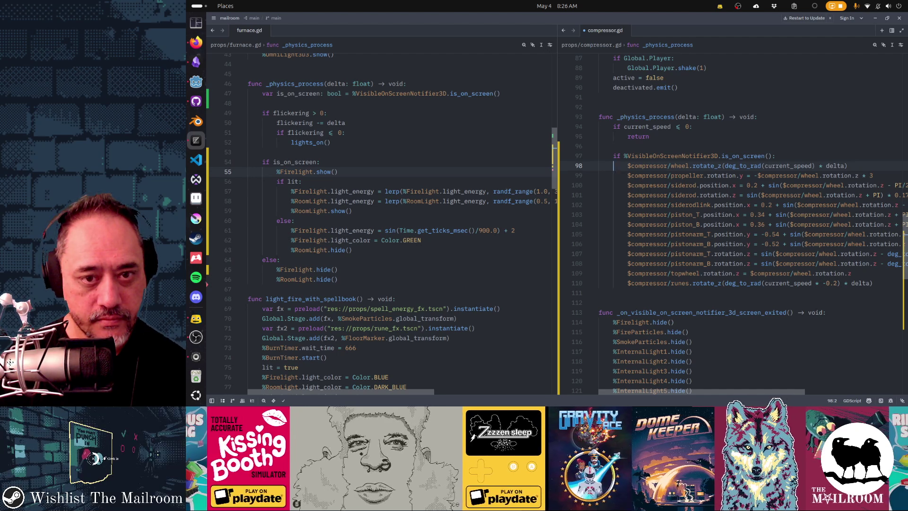
{"action": "scroll", "coordinate": [732, 201], "scroll_direction": "down", "scroll_amount": 2}
{"action": "key", "text": "ctrl+z"}
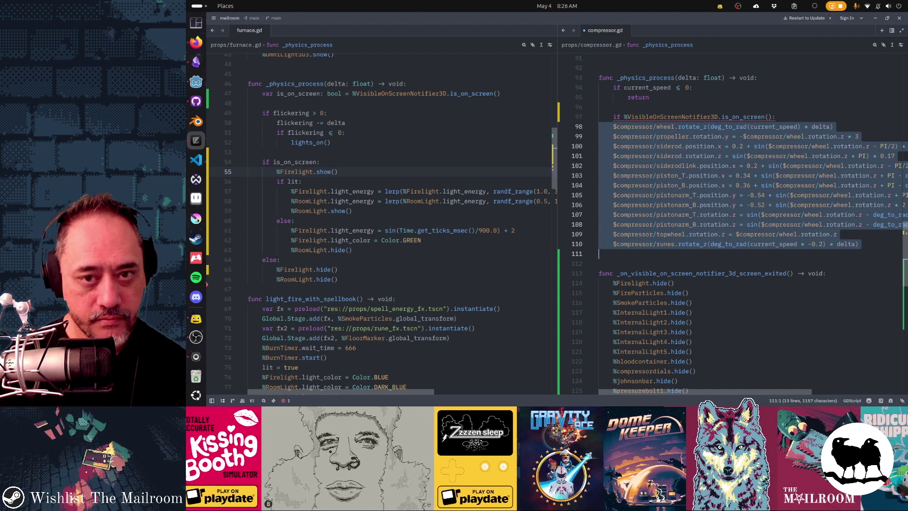
{"action": "key", "text": "Escape"}
Complete it as 'if not %VisibleOnScreenNotifier3D.is_on_screen(): return' with a blank line after
{"action": "type", "text": "not"}
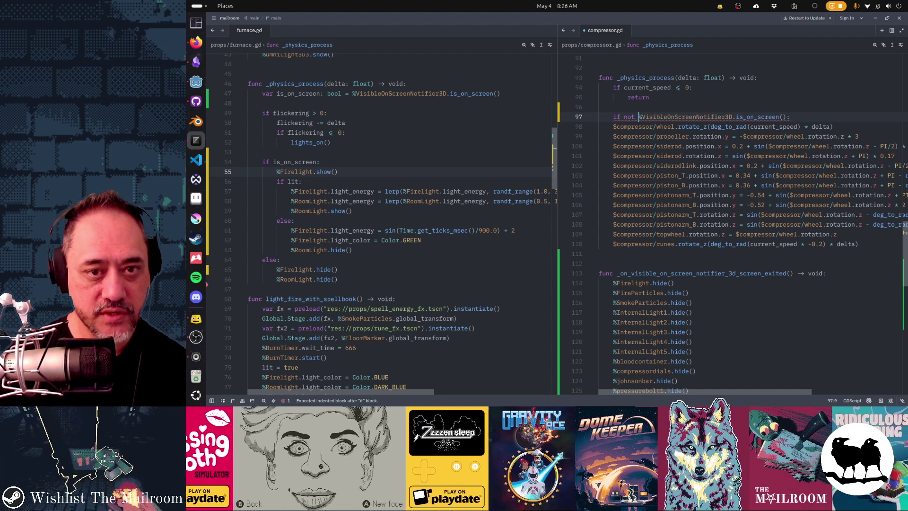
{"action": "key", "text": "Return"}
{"action": "type", "text": "return"}
{"action": "key", "text": "Return"}
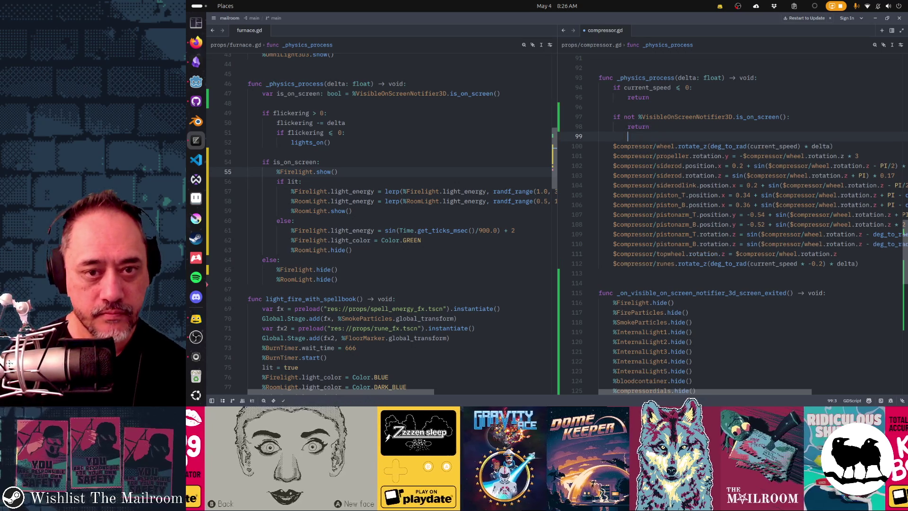
{"action": "key", "text": "Up"}
{"action": "left_click", "coordinate": [599, 107]}
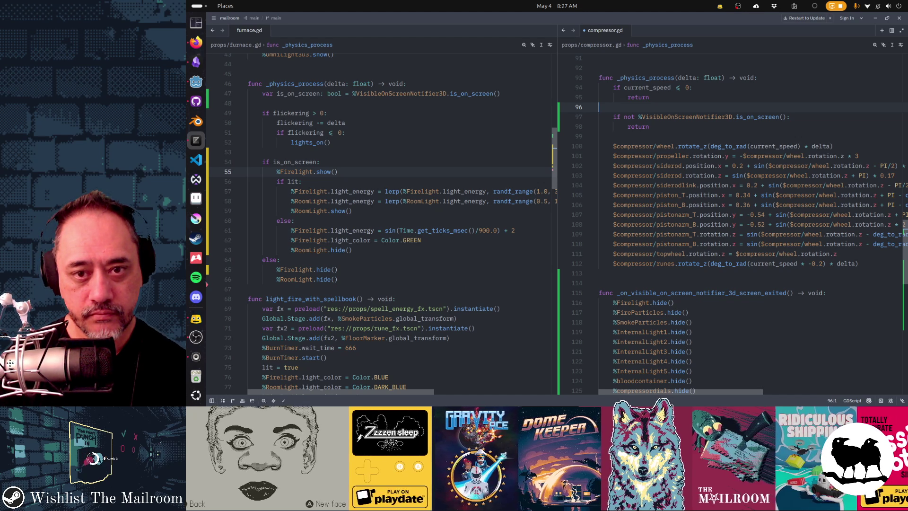
Save compressor.gd and switch back to Godot
{"action": "key", "text": "ctrl+s"}
{"action": "left_click", "coordinate": [629, 359]}
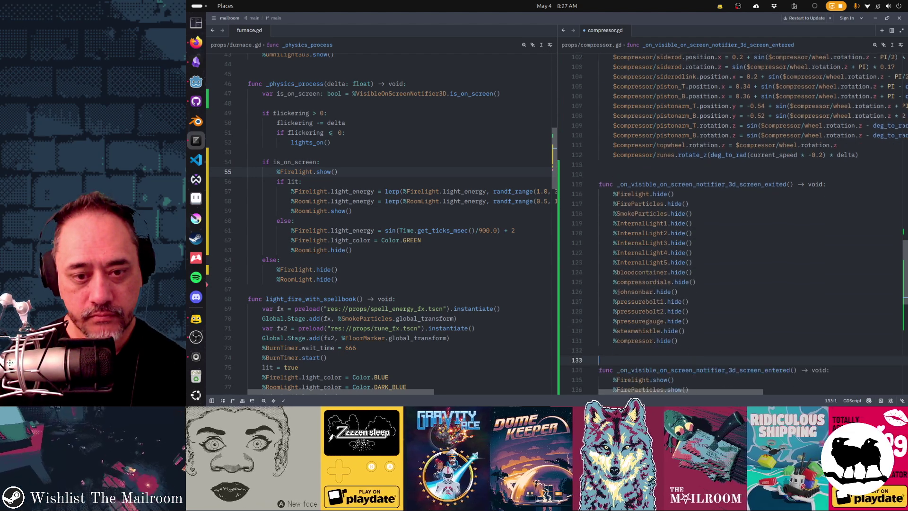
{"action": "key", "text": "alt+Tab"}
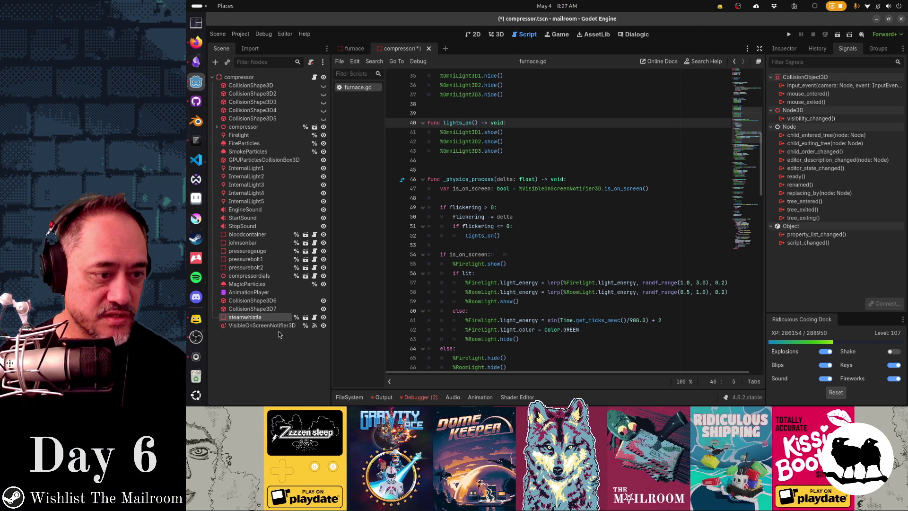
In top orthographic view, widen and deepen the VisibleOnScreenNotifier3D box over the whole compressor
{"action": "left_click", "coordinate": [282, 326]}
{"action": "left_click", "coordinate": [493, 35]}
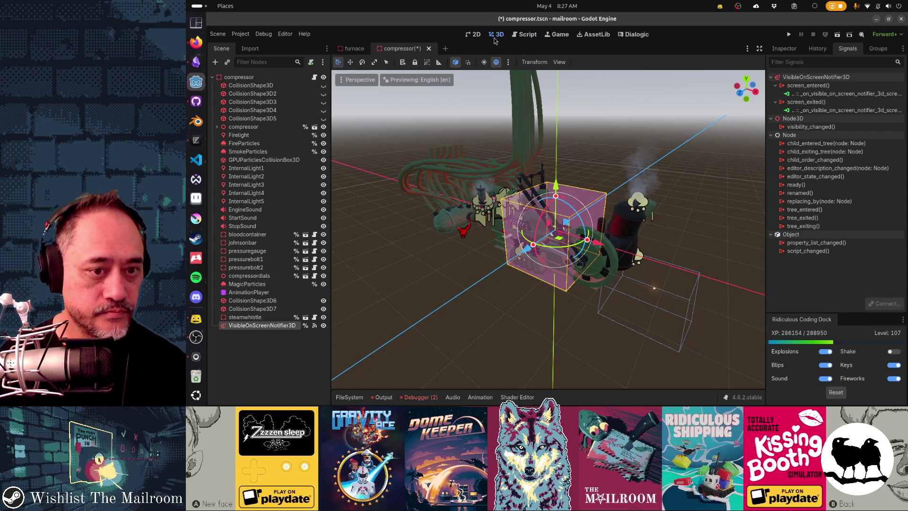
{"action": "key", "text": "f"}
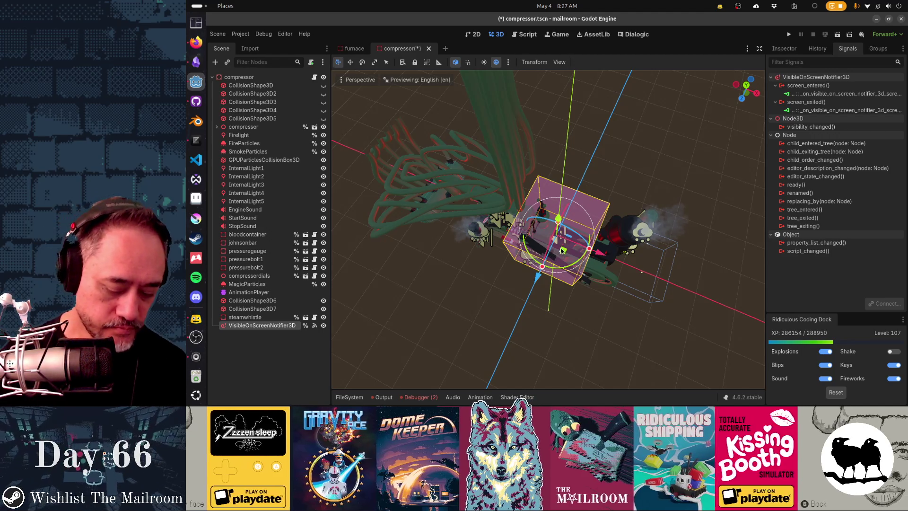
{"action": "left_click_drag", "start_coordinate": [593, 254], "coordinate": [528, 279]}
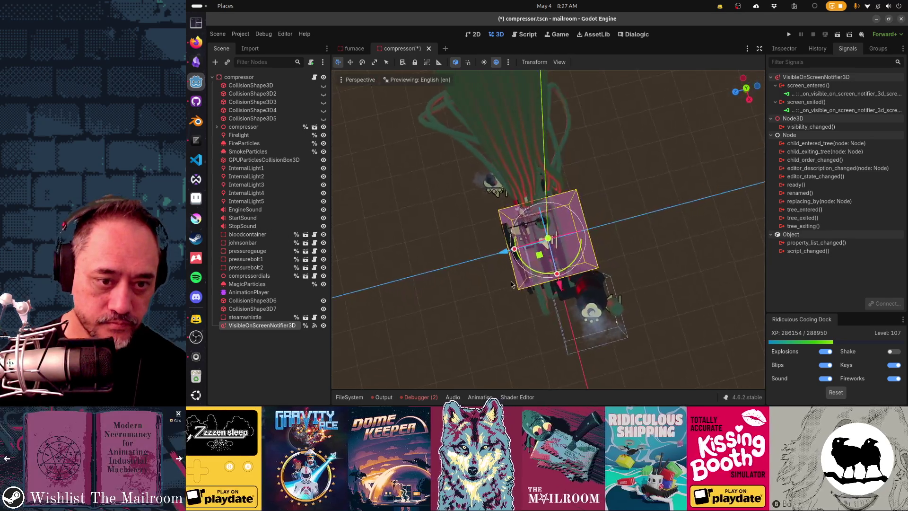
{"action": "key", "text": "KP_7"}
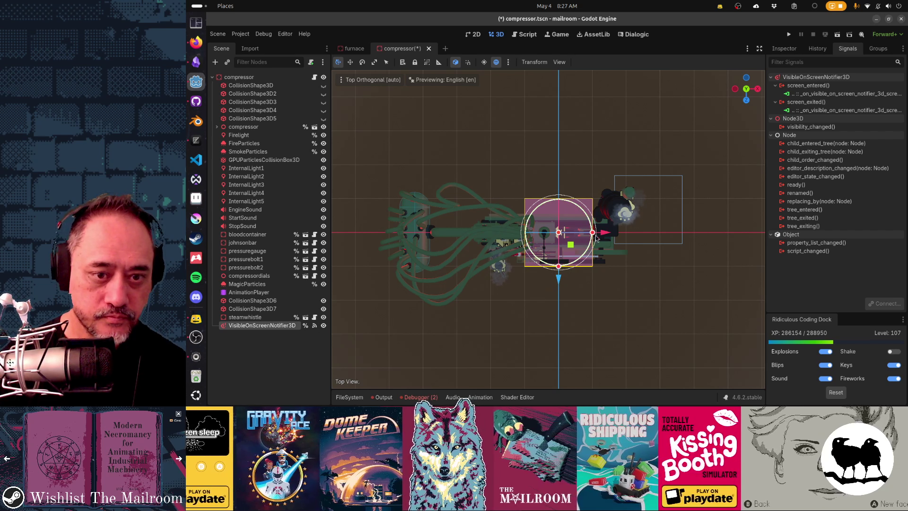
{"action": "left_click_drag", "start_coordinate": [595, 232], "coordinate": [695, 238]}
{"action": "left_click_drag", "start_coordinate": [705, 238], "coordinate": [715, 238]}
{"action": "left_click_drag", "start_coordinate": [603, 237], "coordinate": [577, 237]}
{"action": "left_click_drag", "start_coordinate": [684, 233], "coordinate": [686, 232]}
{"action": "mouse_move", "coordinate": [533, 269]}
{"action": "left_mouse_down"}
{"action": "mouse_move", "coordinate": [535, 308]}
{"action": "mouse_move", "coordinate": [535, 298]}
{"action": "left_mouse_up"}
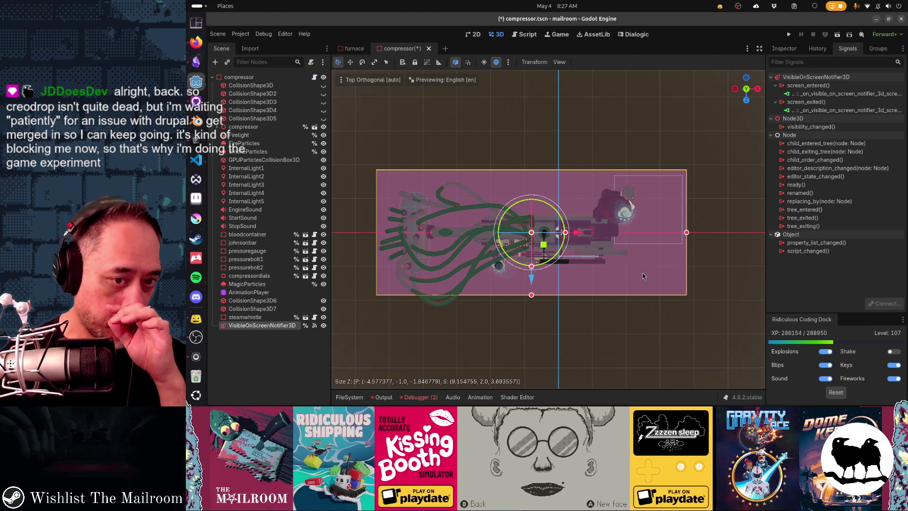
{"action": "left_click", "coordinate": [642, 317]}
{"action": "mouse_move", "coordinate": [642, 317]}
{"action": "left_mouse_down"}
{"action": "mouse_move", "coordinate": [594, 307]}
{"action": "mouse_move", "coordinate": [528, 249]}
{"action": "mouse_move", "coordinate": [534, 268]}
{"action": "left_mouse_up"}
Check the positions of InternalLight1 through InternalLight5 from a frontal view
{"action": "left_click", "coordinate": [258, 169]}
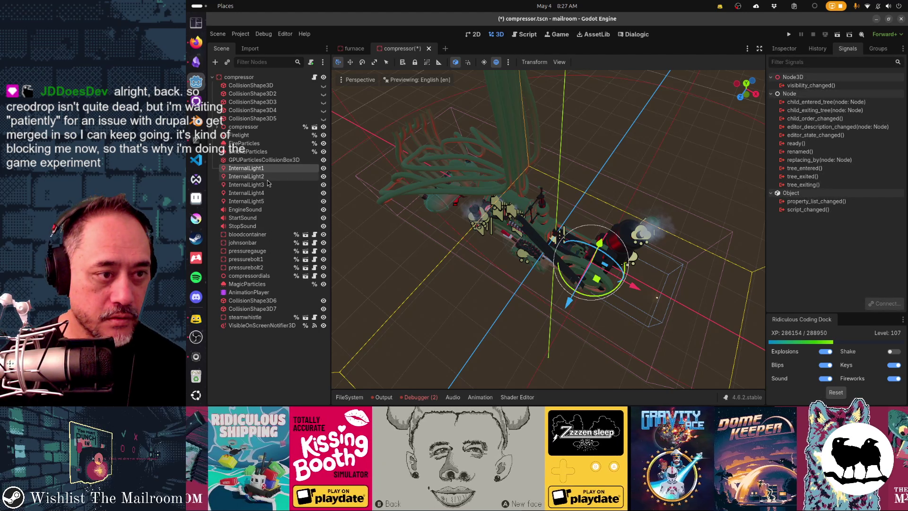
{"action": "scroll", "coordinate": [555, 246], "scroll_direction": "down", "scroll_amount": 3}
{"action": "scroll", "coordinate": [556, 246], "scroll_direction": "down", "scroll_amount": 2}
{"action": "mouse_move", "coordinate": [556, 247]}
{"action": "left_mouse_down"}
{"action": "mouse_move", "coordinate": [556, 279]}
{"action": "mouse_move", "coordinate": [556, 270]}
{"action": "left_mouse_up"}
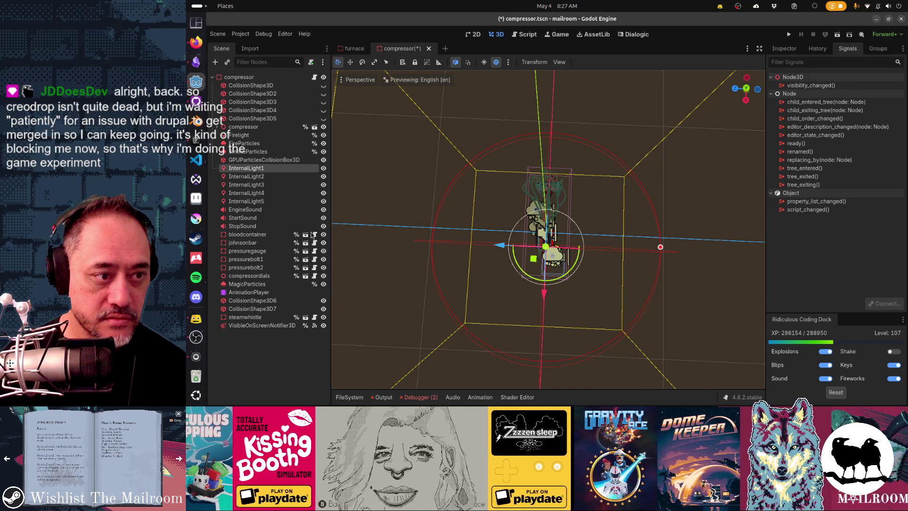
{"action": "left_click", "coordinate": [251, 176]}
{"action": "left_click", "coordinate": [254, 185]}
{"action": "left_click", "coordinate": [255, 193]}
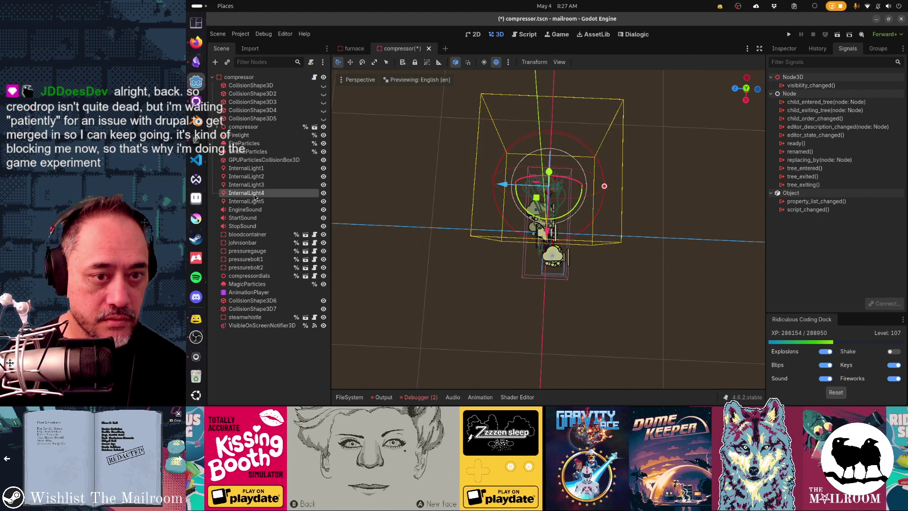
{"action": "left_click", "coordinate": [257, 202]}
Run the game and jump to the null-instance error at line 138 in compressor.gd
{"action": "key", "text": "F5"}
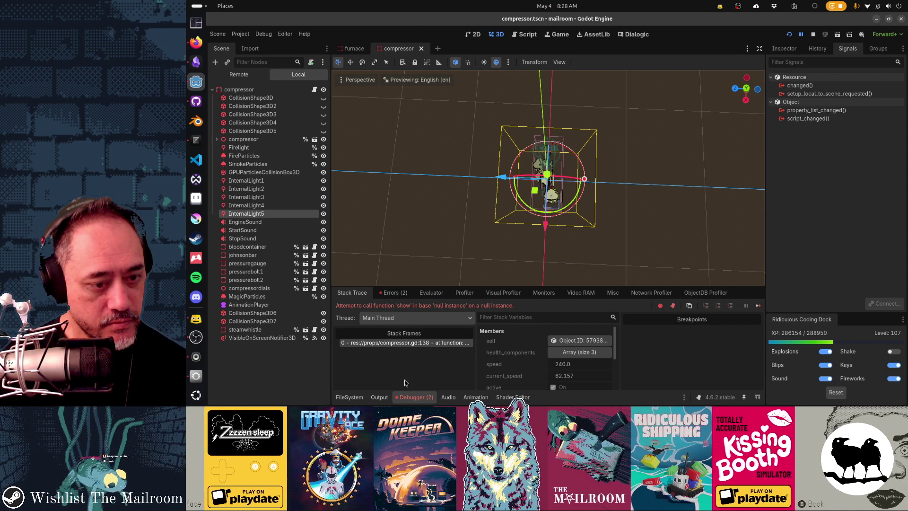
{"action": "left_click", "coordinate": [524, 34]}
{"action": "scroll", "coordinate": [497, 228], "scroll_direction": "down", "scroll_amount": 2}
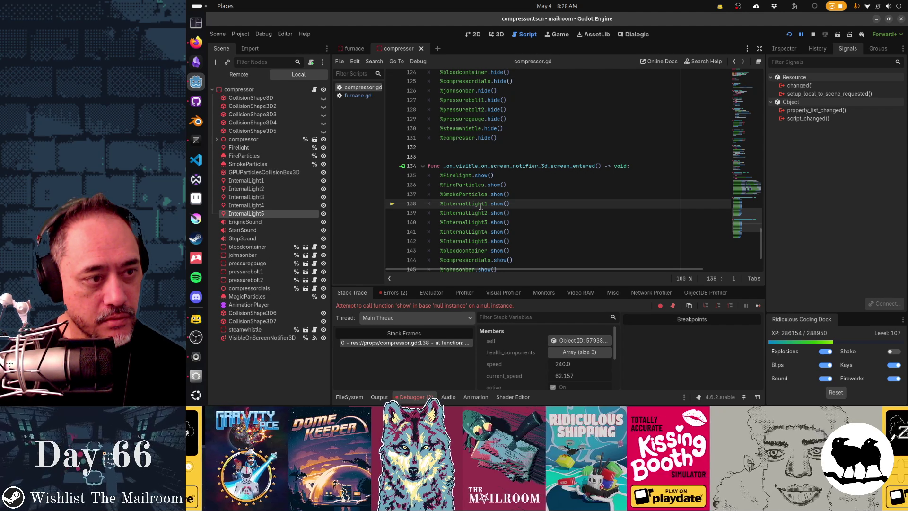
Make InternalLight1–5 Access as Unique Name, save the compressor scene, and relaunch the game
{"action": "left_click", "coordinate": [281, 180]}
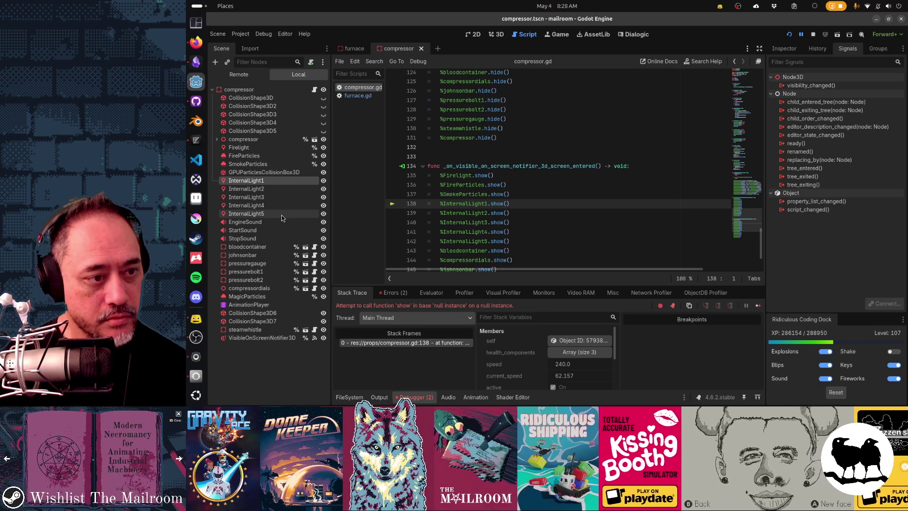
{"action": "left_click", "coordinate": [281, 215], "text": "shift"}
{"action": "right_click", "coordinate": [282, 214]}
{"action": "left_click", "coordinate": [310, 307]}
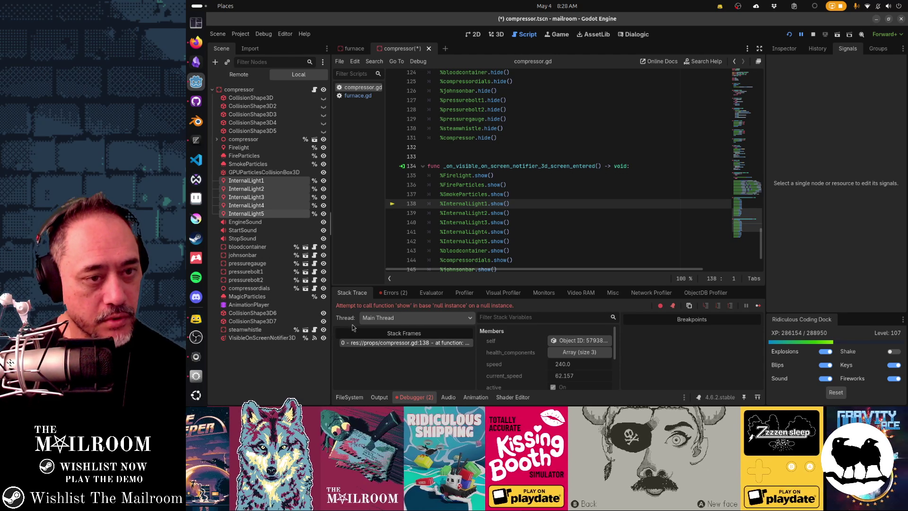
{"action": "key", "text": "ctrl+s"}
{"action": "key", "text": "F8"}
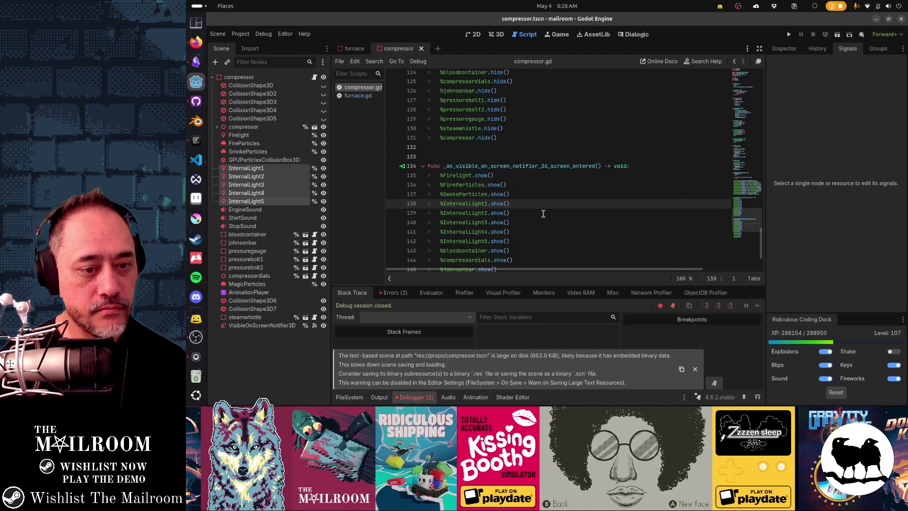
{"action": "key", "text": "F5"}
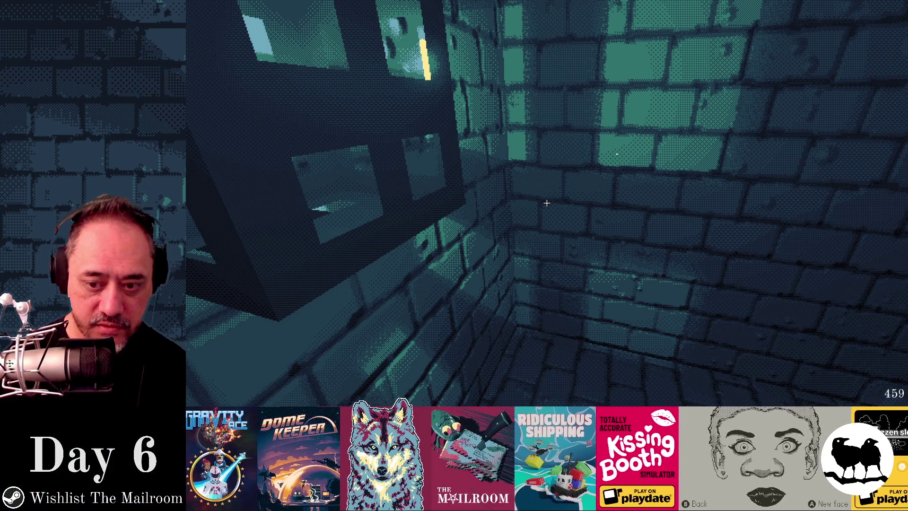
Turn to look along the brick walls of the room toward the red mushroom pile
{"action": "mouse_move", "coordinate": [546, 203]}
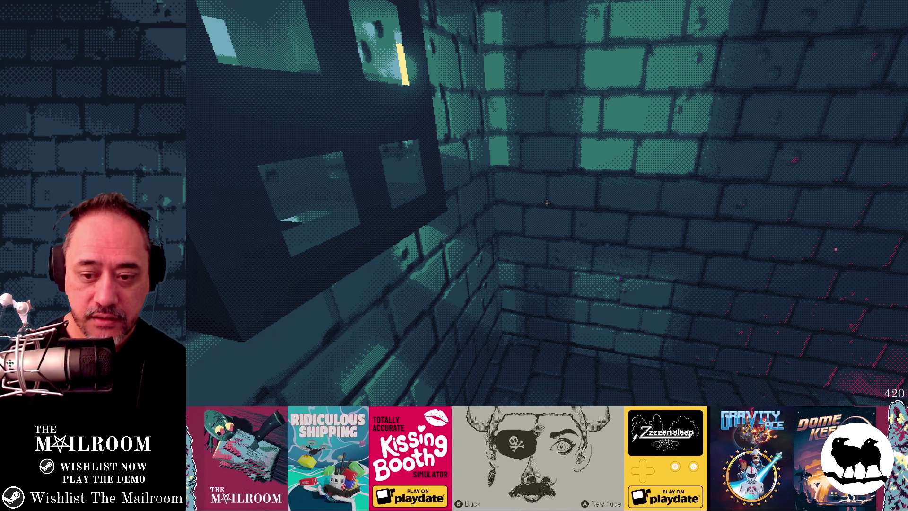
{"action": "key", "text": "a"}
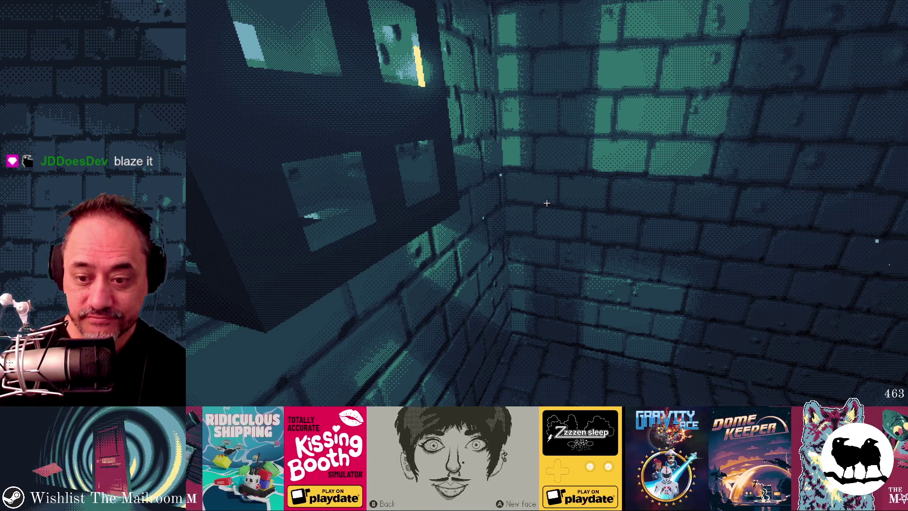
{"action": "key", "text": "a"}
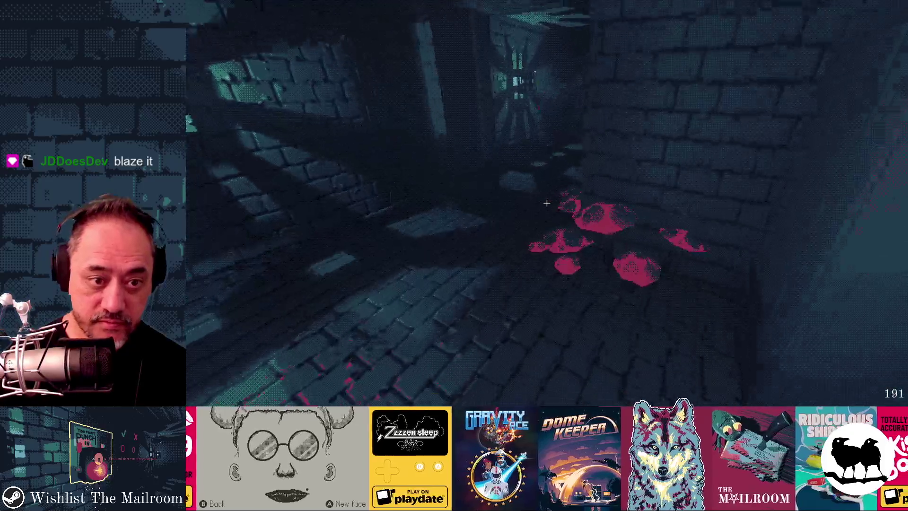
Walk from the red mushrooms through the dark room and down the corridor to the red-lit room
{"action": "key", "text": "w"}
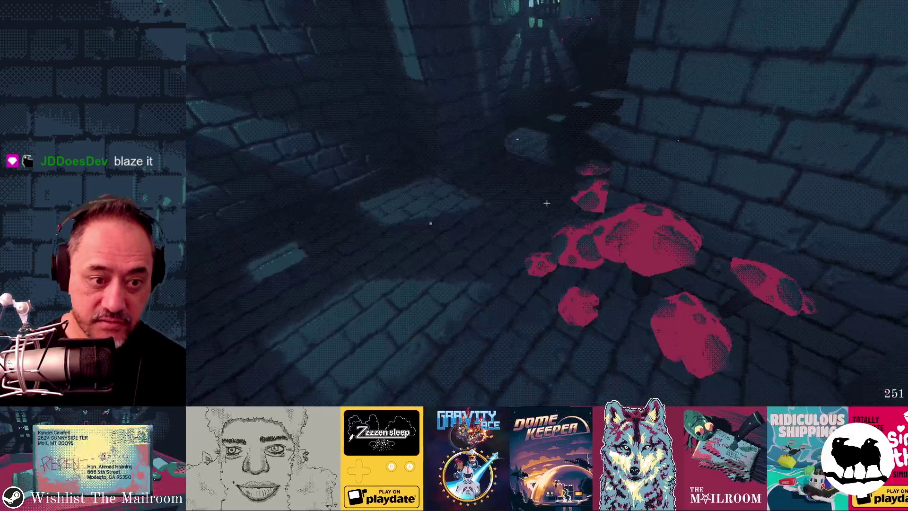
{"action": "key", "text": "s"}
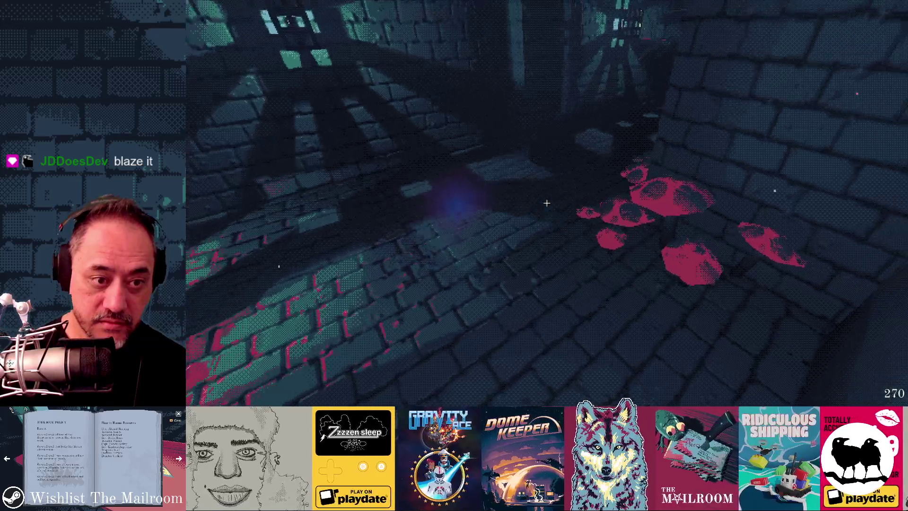
{"action": "key", "text": "w"}
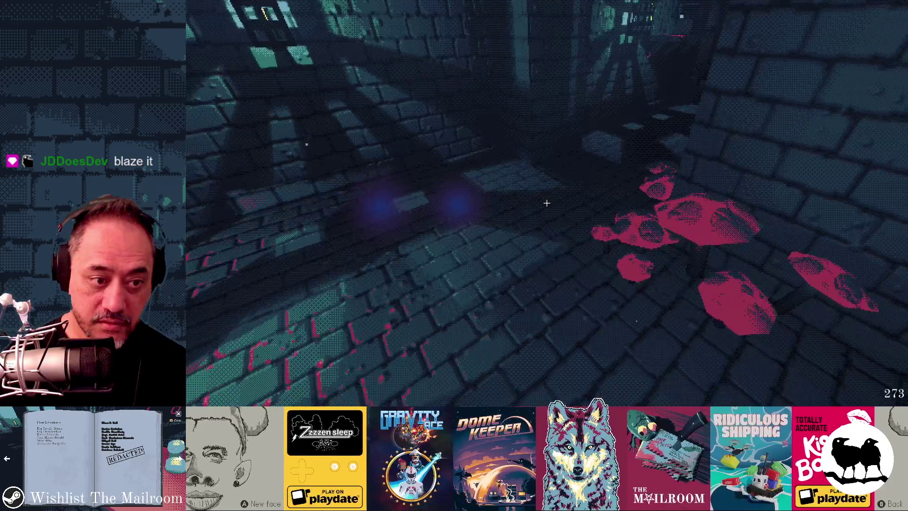
{"action": "key", "text": "d"}
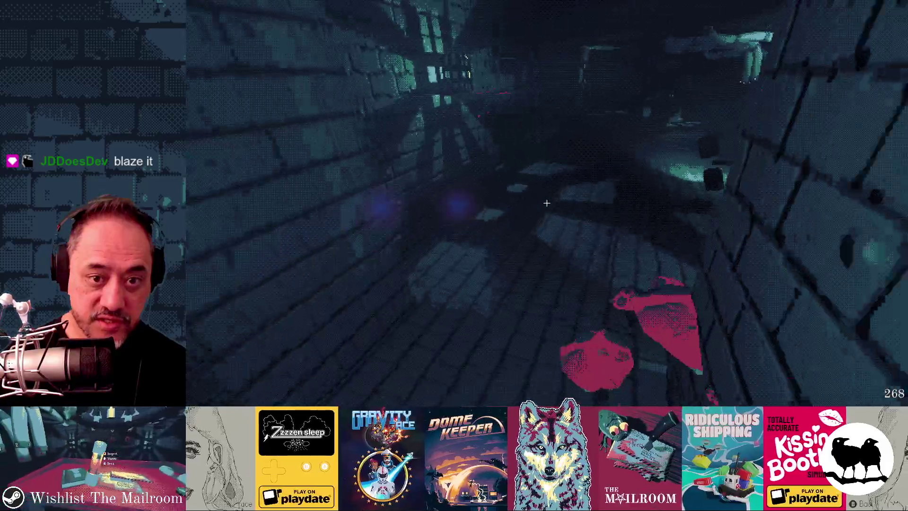
{"action": "key", "text": "a"}
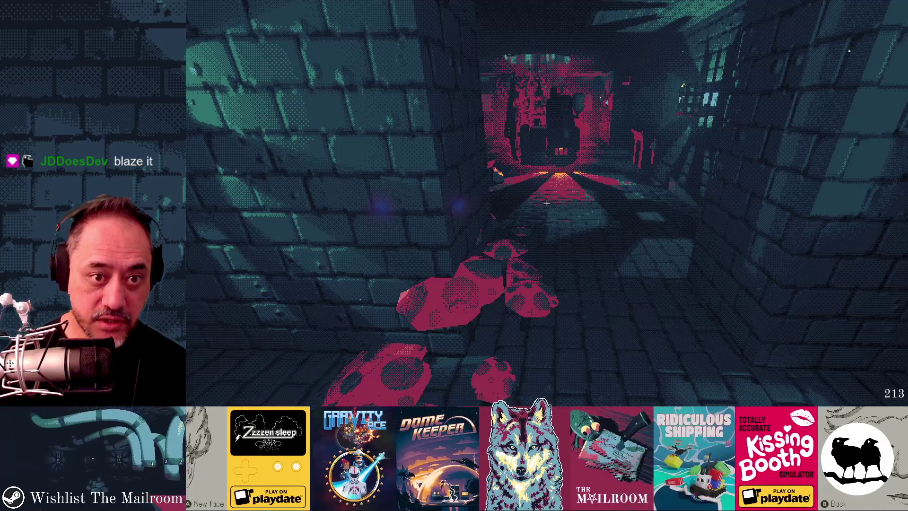
{"action": "key", "text": "w"}
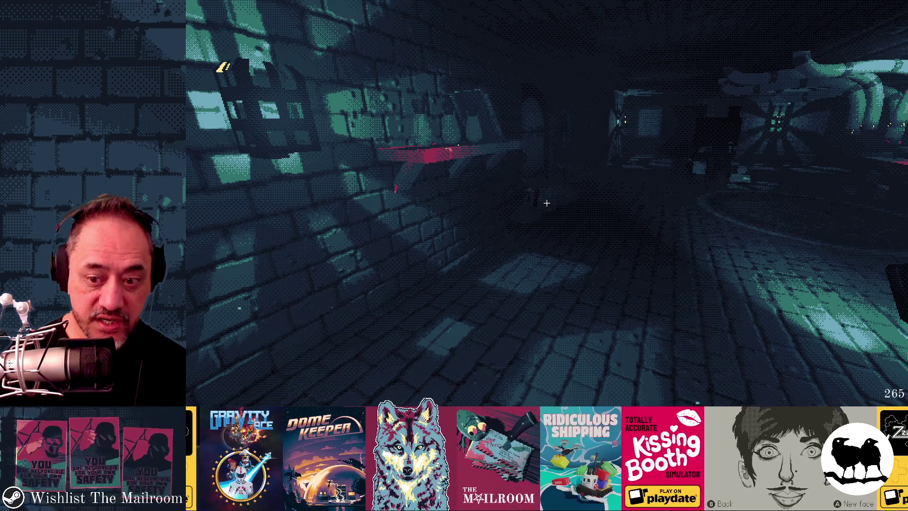
{"action": "key", "text": "w"}
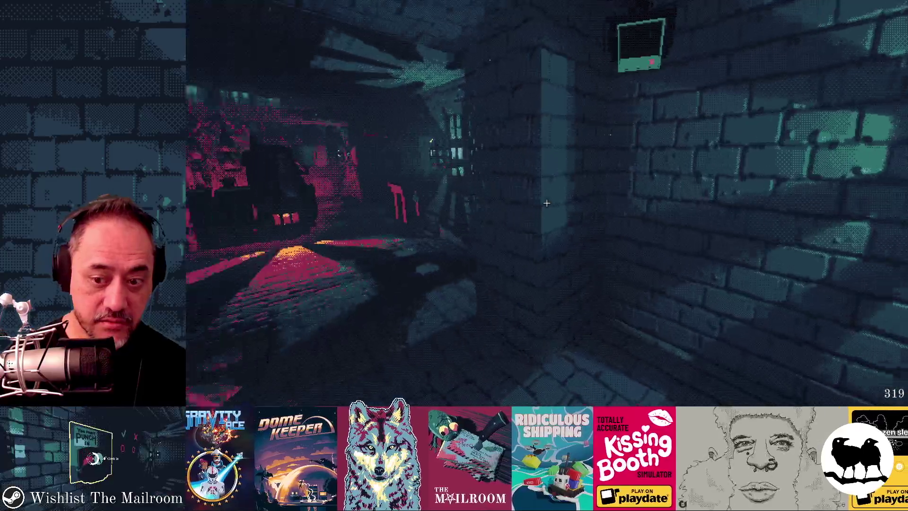
{"action": "key", "text": "w"}
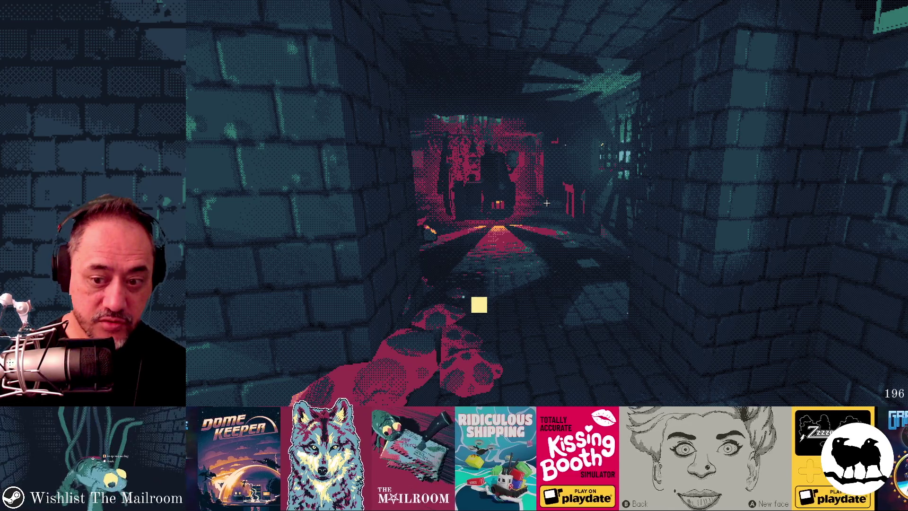
Look around the shelf wall and pink-lit passage, approach the mushrooms, then return to Godot
{"action": "key", "text": "a"}
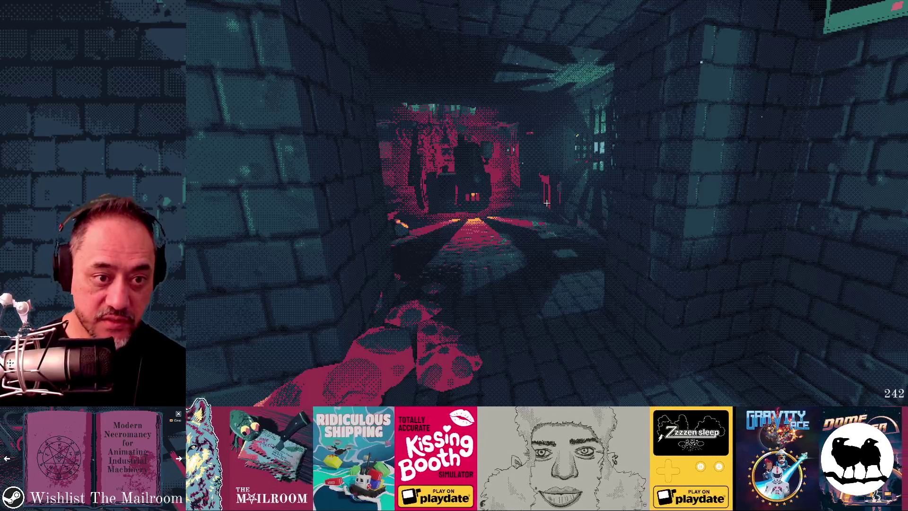
{"action": "key", "text": "d"}
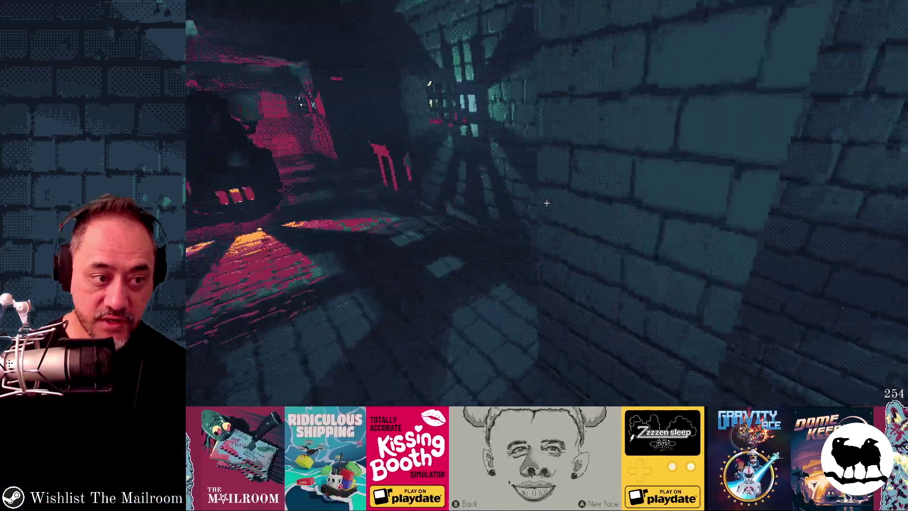
{"action": "key", "text": "a"}
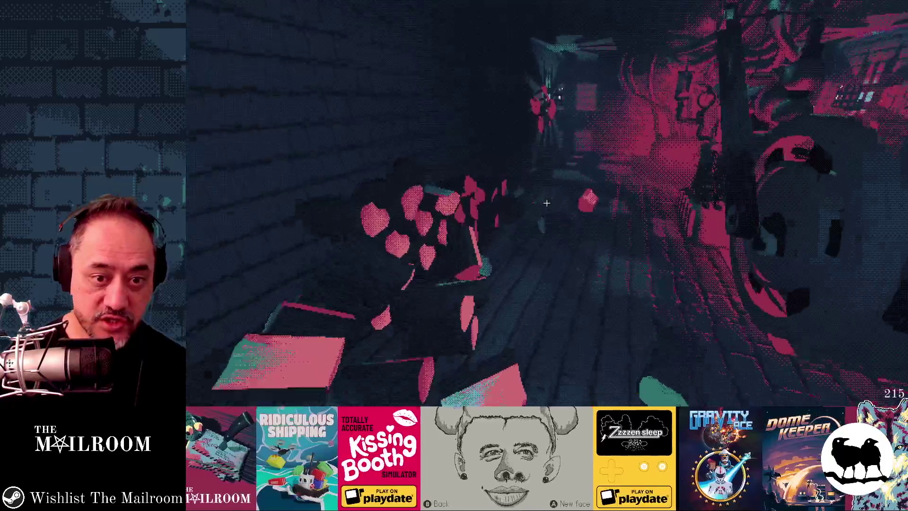
{"action": "key", "text": "a"}
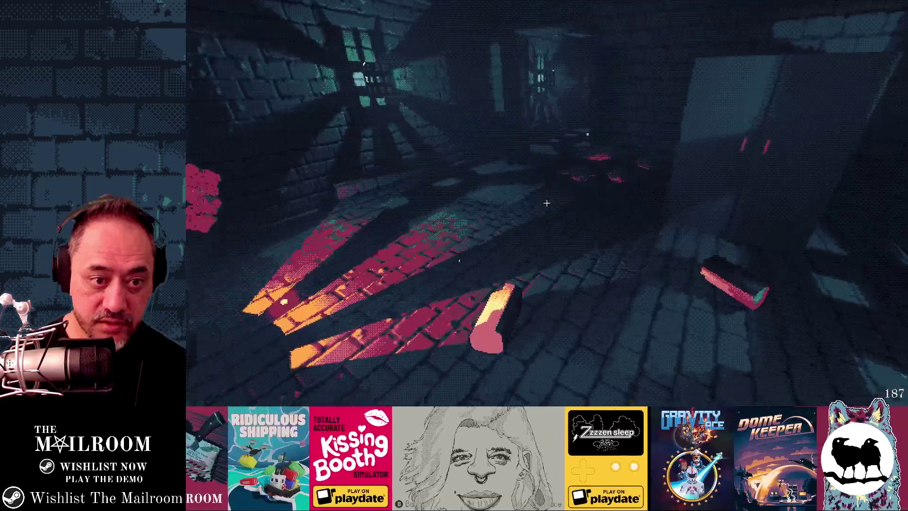
{"action": "key", "text": "d"}
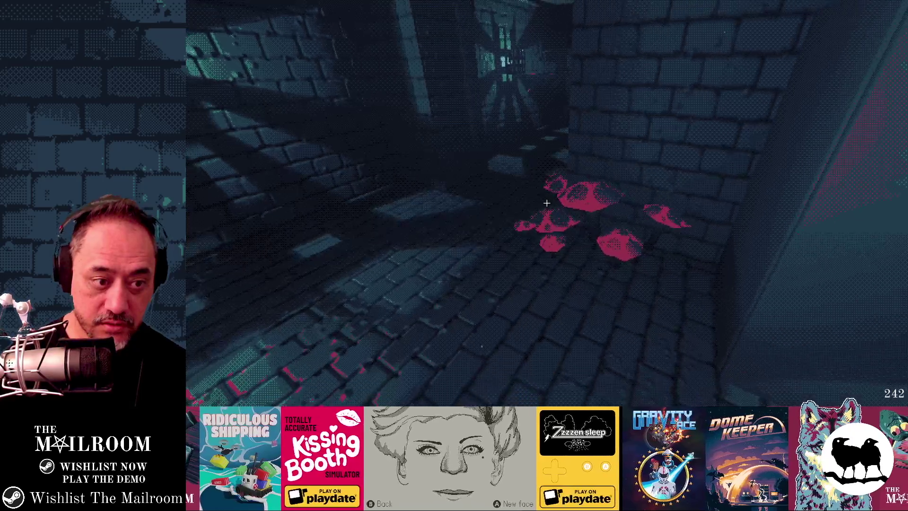
{"action": "key", "text": "w"}
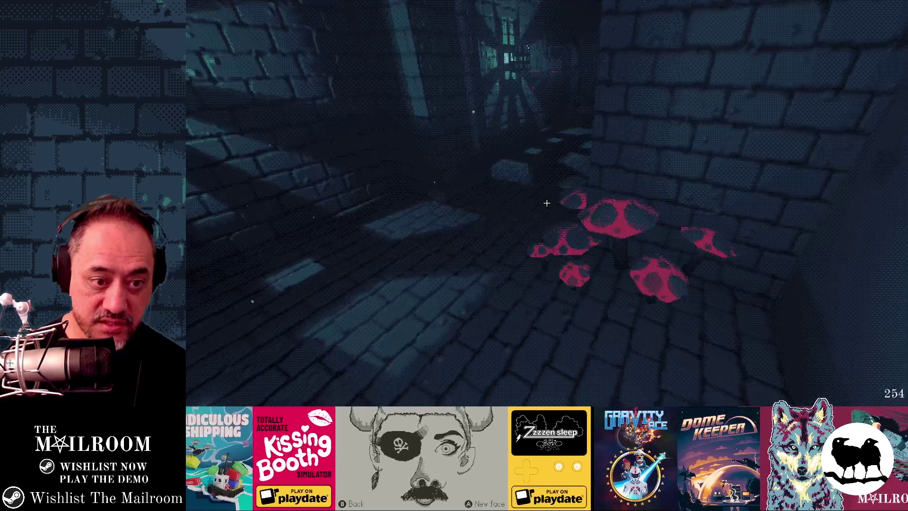
{"action": "key", "text": "w"}
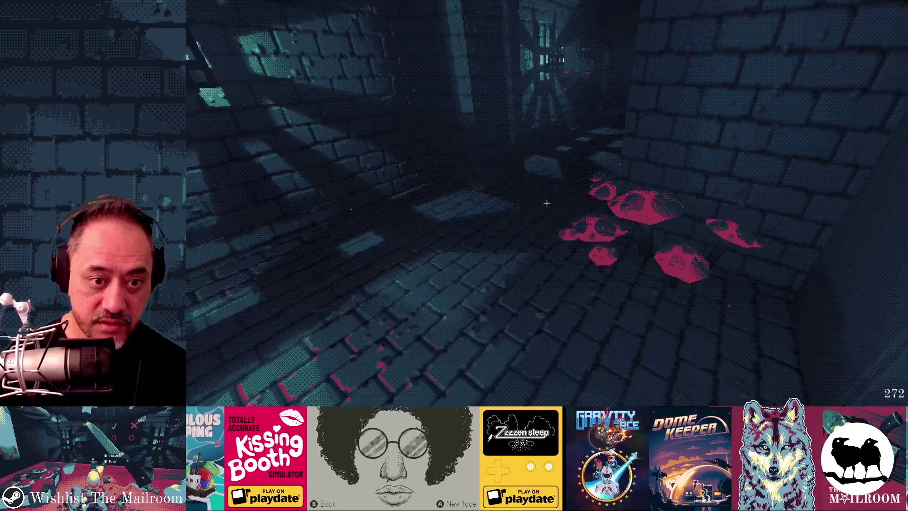
{"action": "key", "text": "alt+Tab"}
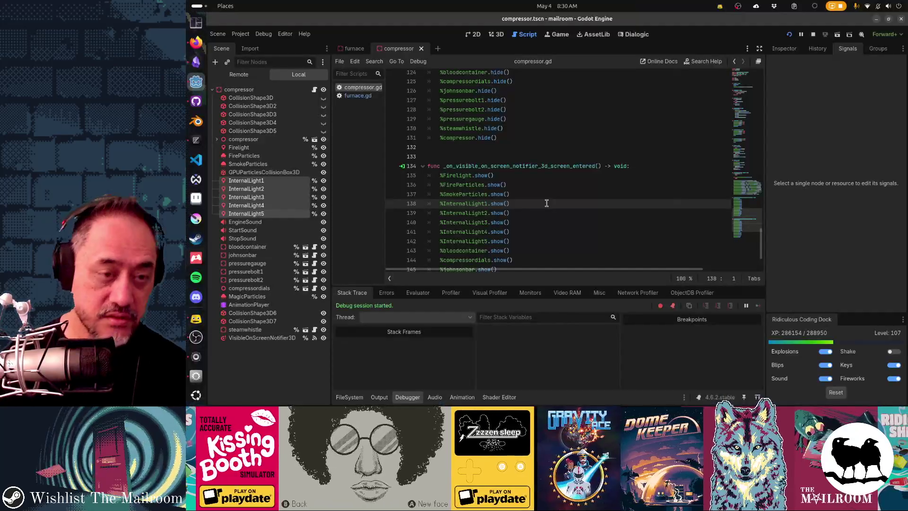
Resize the VisibleOnScreenNotifier3D box to about 12.1 × 2 × 6.9, save, and resume the game
{"action": "left_click", "coordinate": [260, 338]}
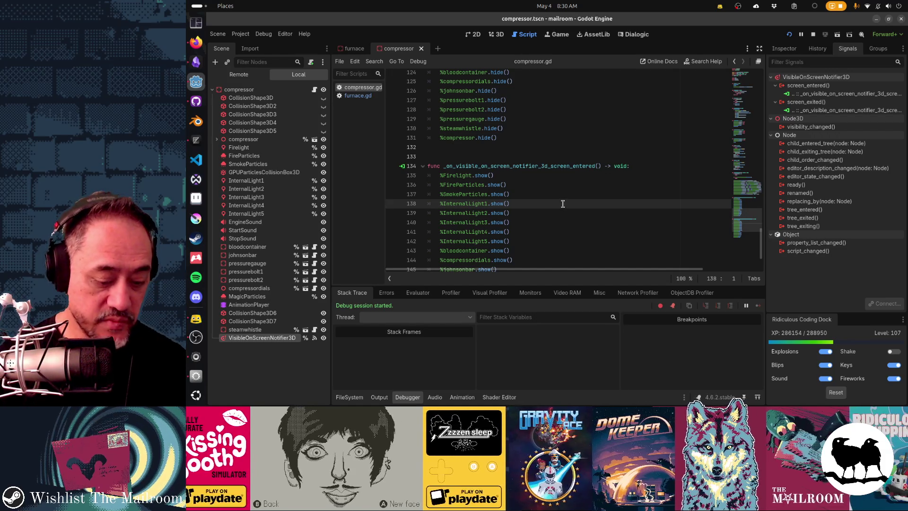
{"action": "key", "text": "ctrl+F2"}
{"action": "scroll", "coordinate": [597, 204], "scroll_direction": "up", "scroll_amount": 3}
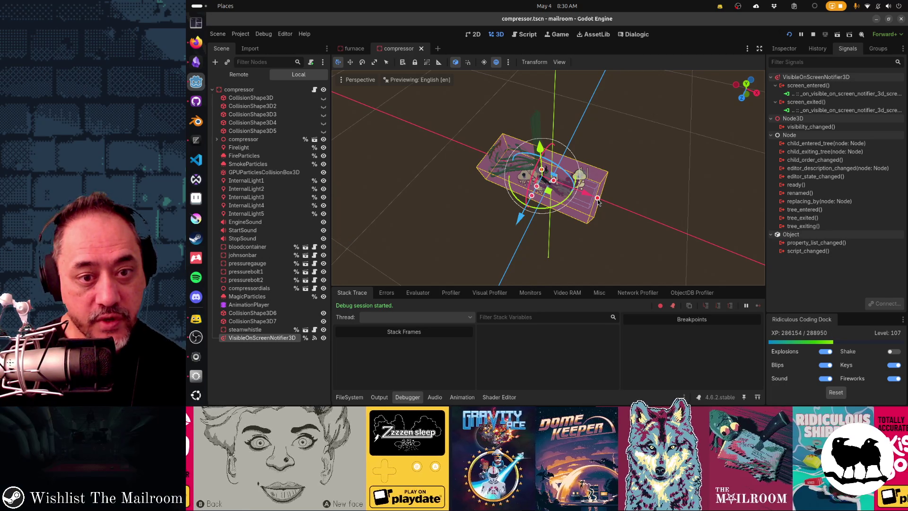
{"action": "left_click_drag", "start_coordinate": [597, 198], "coordinate": [629, 210]}
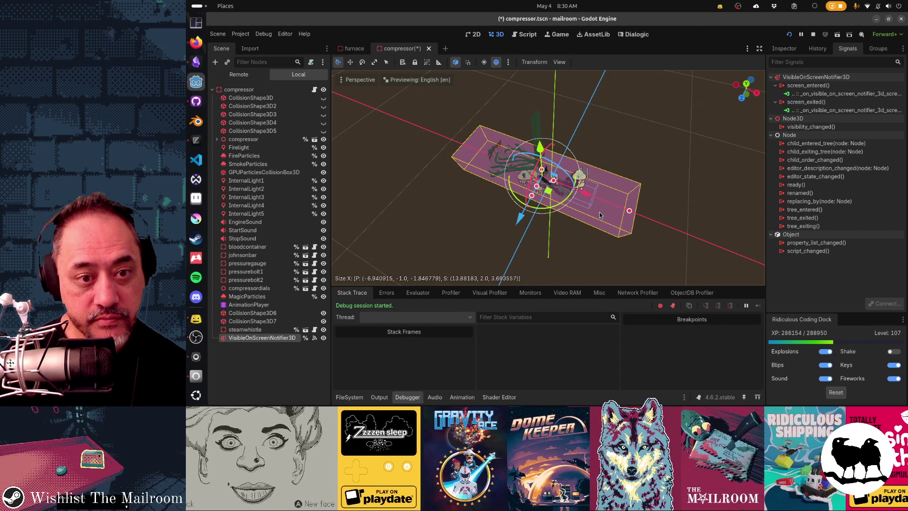
{"action": "left_click_drag", "start_coordinate": [629, 211], "coordinate": [586, 209]}
{"action": "mouse_move", "coordinate": [533, 200]}
{"action": "left_mouse_down"}
{"action": "mouse_move", "coordinate": [529, 232]}
{"action": "mouse_move", "coordinate": [512, 184]}
{"action": "left_mouse_up"}
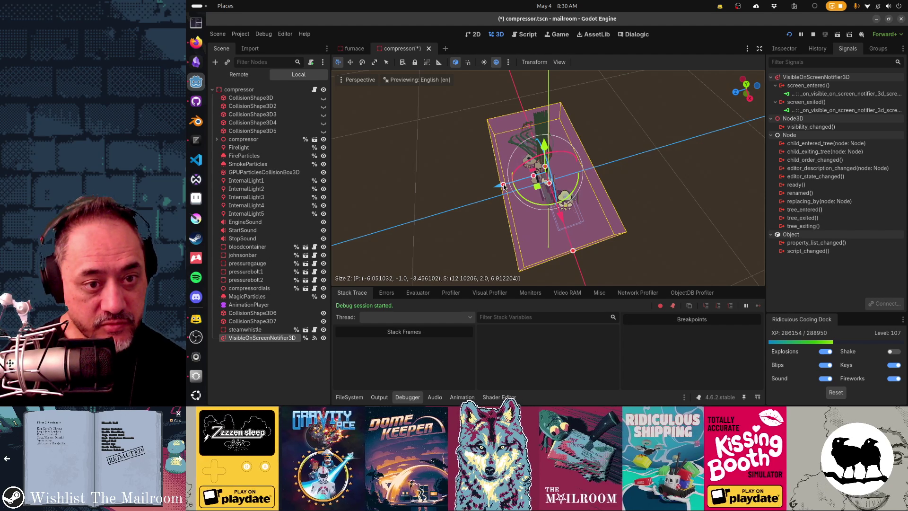
{"action": "left_click_drag", "start_coordinate": [493, 203], "coordinate": [579, 192]}
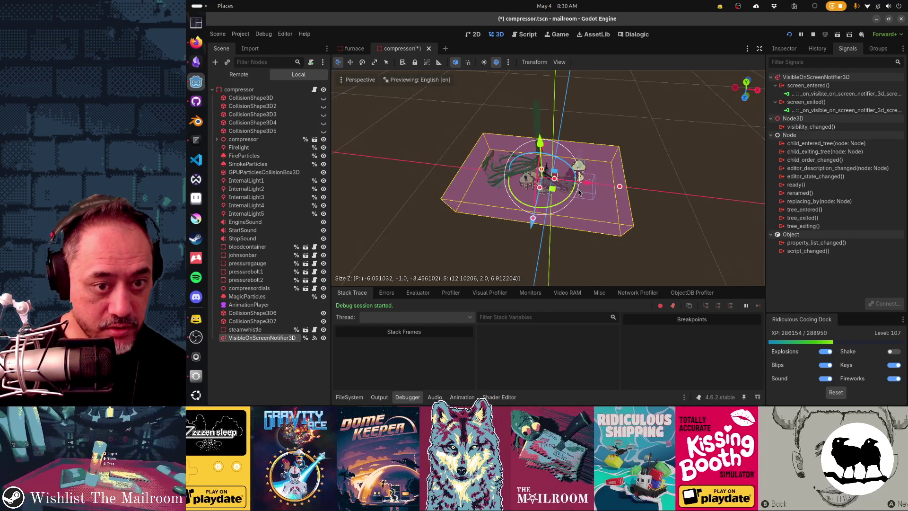
{"action": "key", "text": "ctrl+s"}
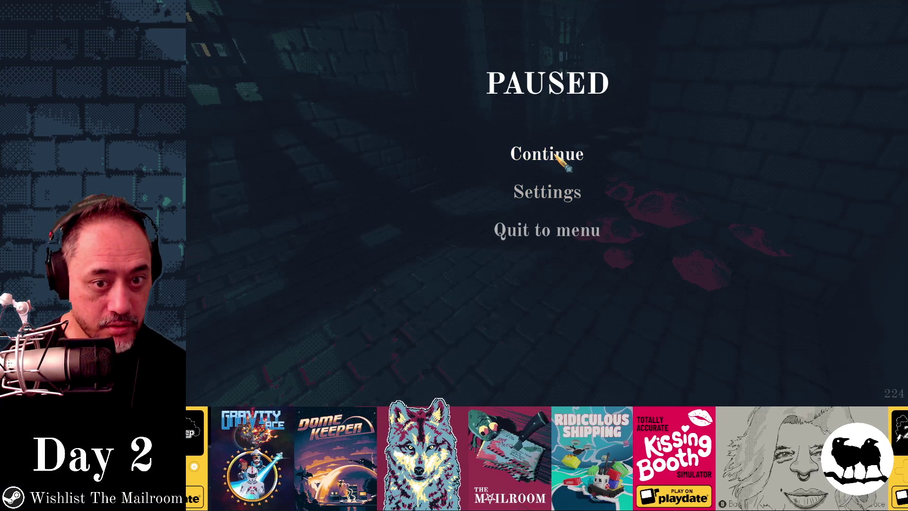
{"action": "left_click", "coordinate": [556, 158]}
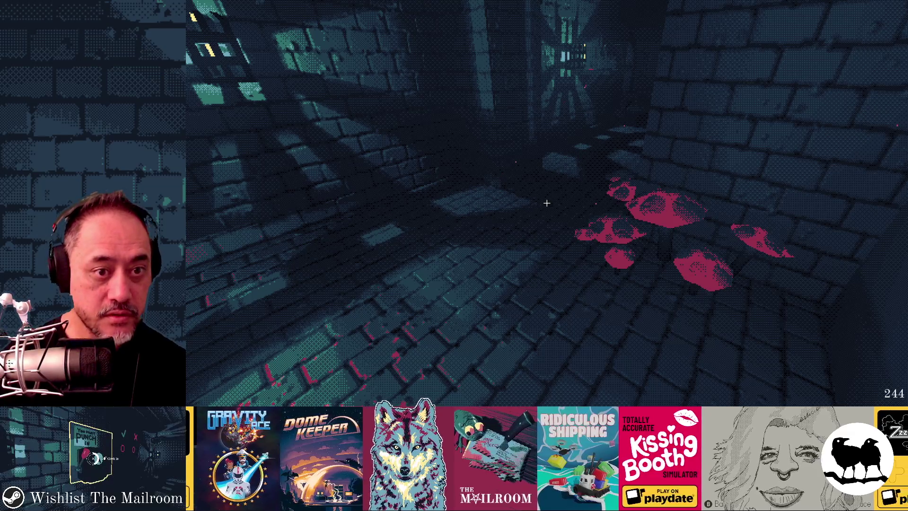
Walk to and away from the red mushrooms to test culling, then pause and return to Godot
{"action": "key", "text": "w"}
{"action": "key", "text": "s"}
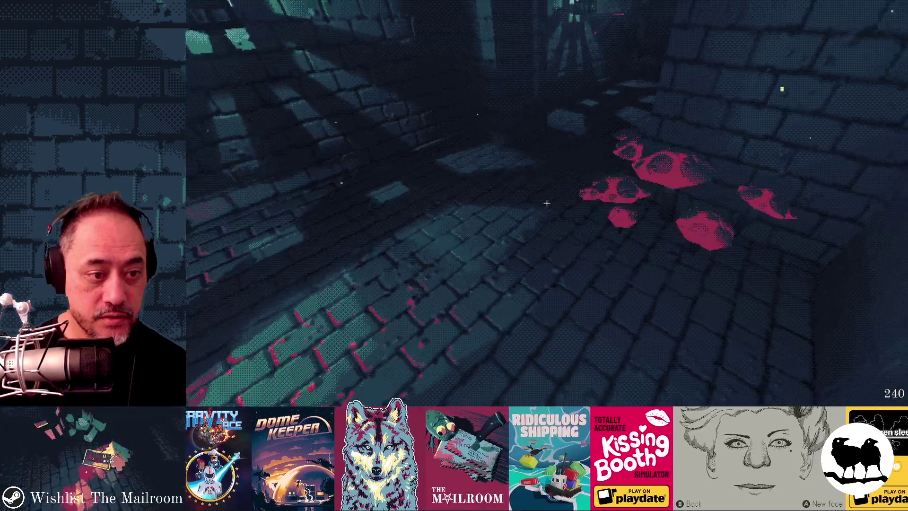
{"action": "key", "text": "s"}
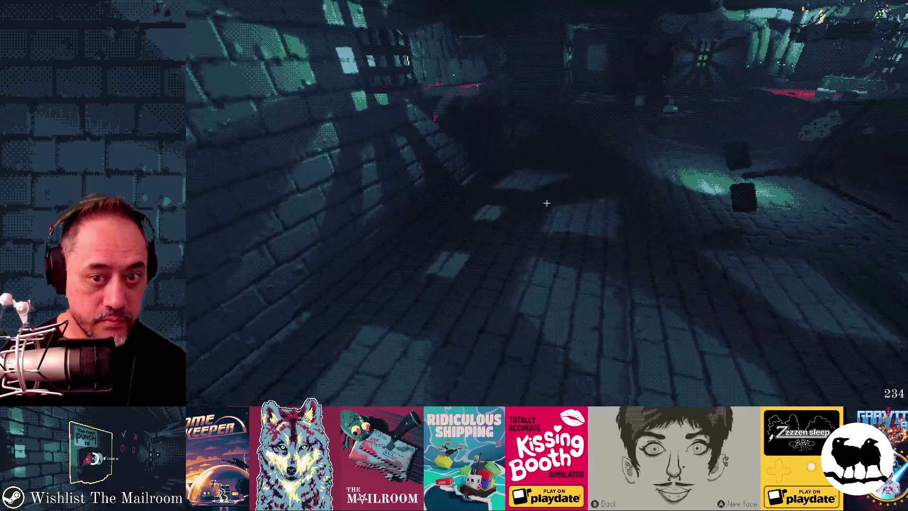
{"action": "key", "text": "w"}
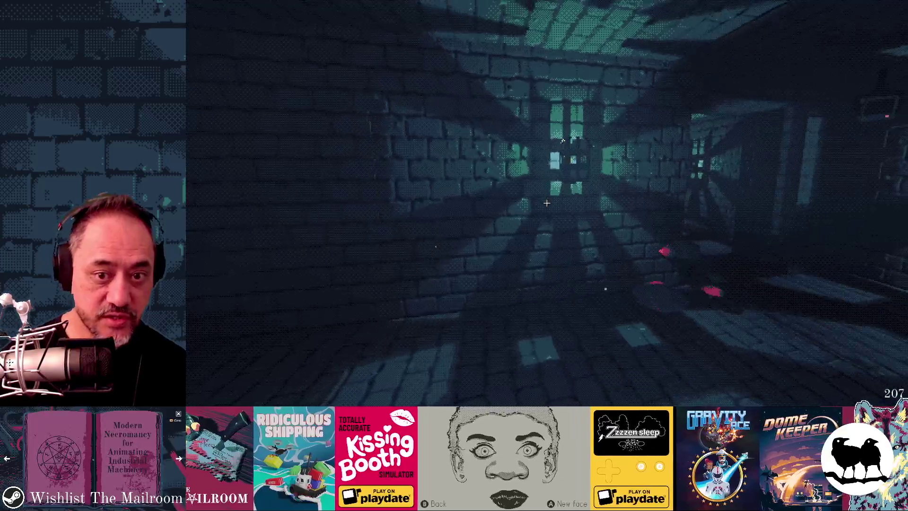
{"action": "key", "text": "Escape"}
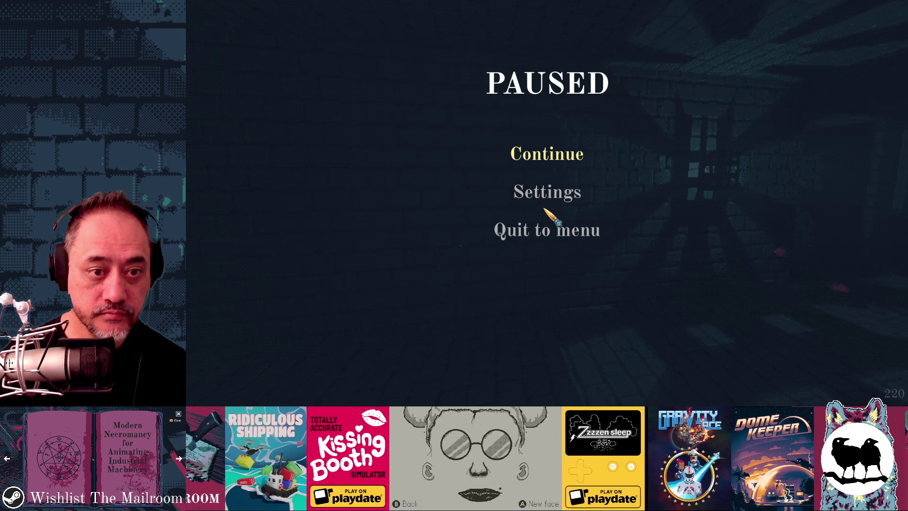
{"action": "key", "text": "alt+Tab"}
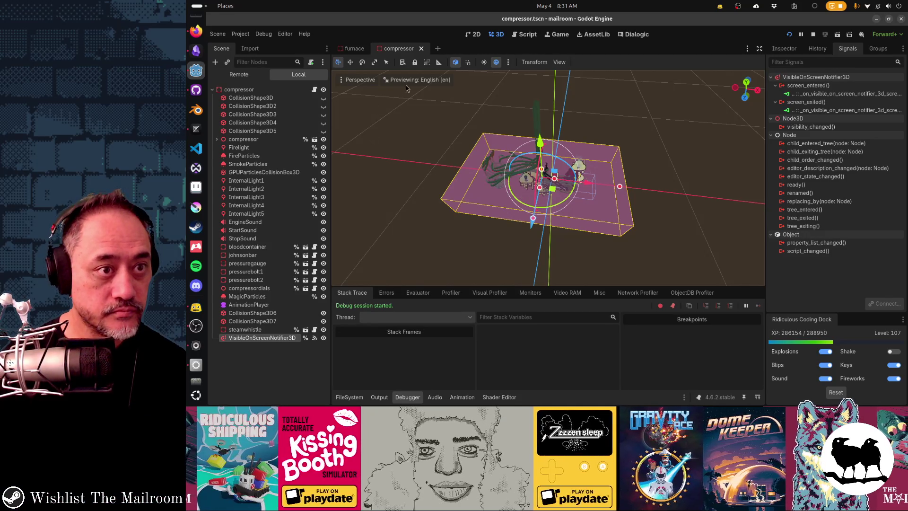
Quick-open main.tscn
{"action": "key", "text": "ctrl+shift+o"}
{"action": "type", "text": "main.tscn"}
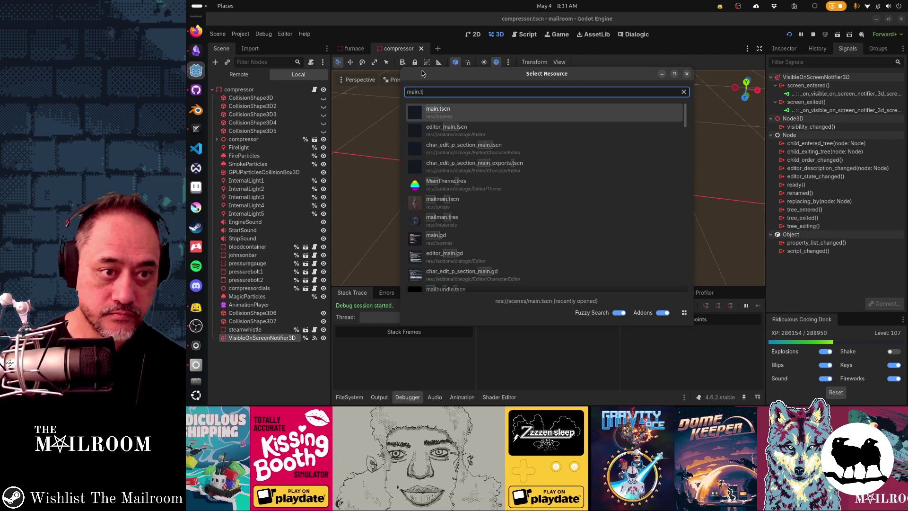
{"action": "key", "text": "Return"}
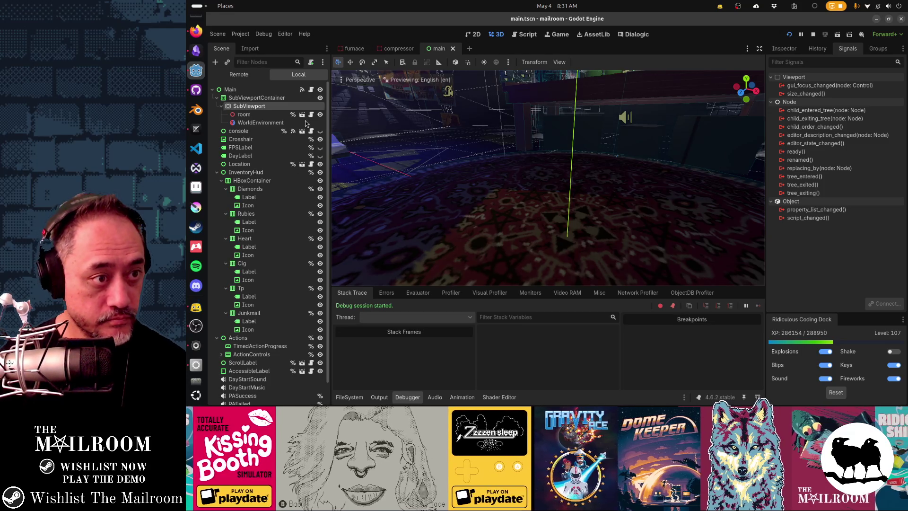
Set the SubViewport's Debug Draw to Overdraw and resume the game to view it
{"action": "left_click", "coordinate": [782, 49]}
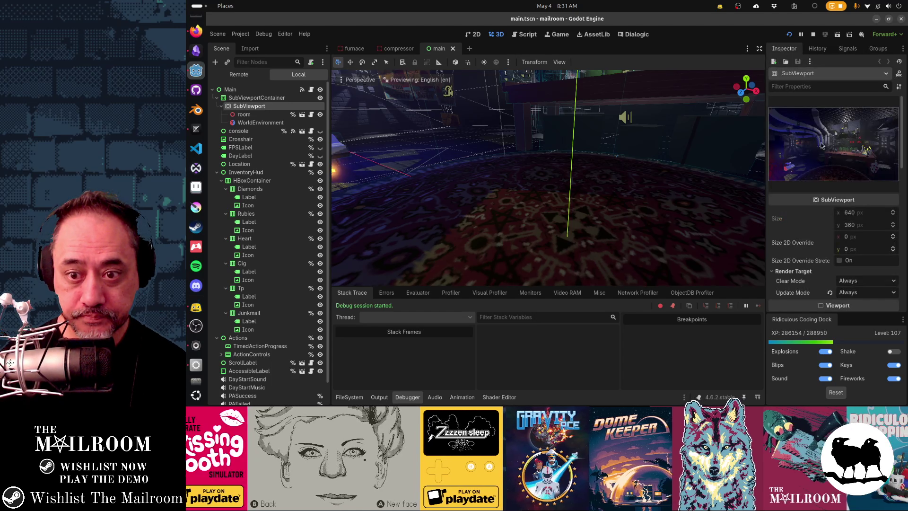
{"action": "scroll", "coordinate": [837, 217], "scroll_direction": "down", "scroll_amount": 10}
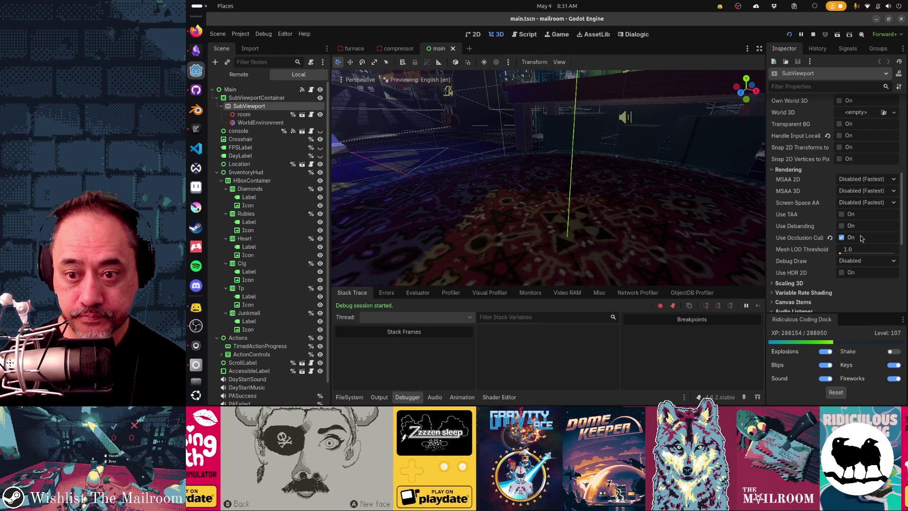
{"action": "left_click", "coordinate": [858, 261]}
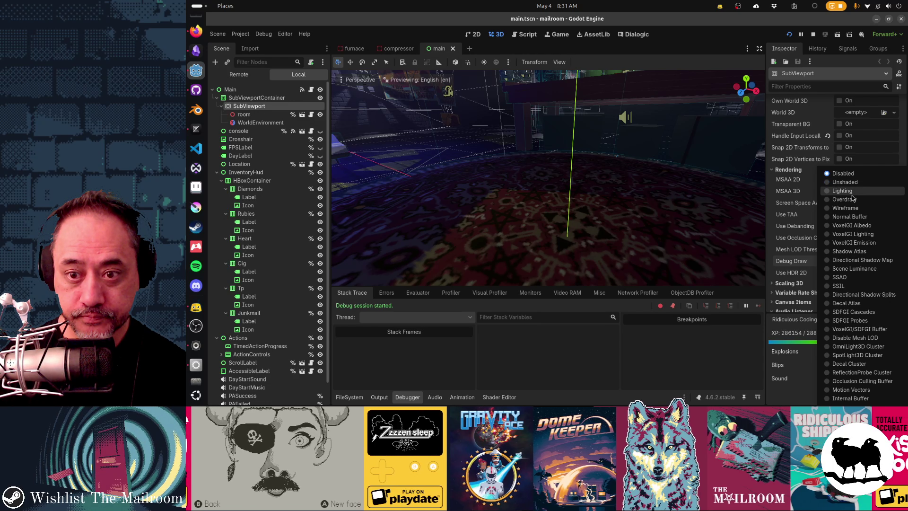
{"action": "left_click", "coordinate": [851, 200]}
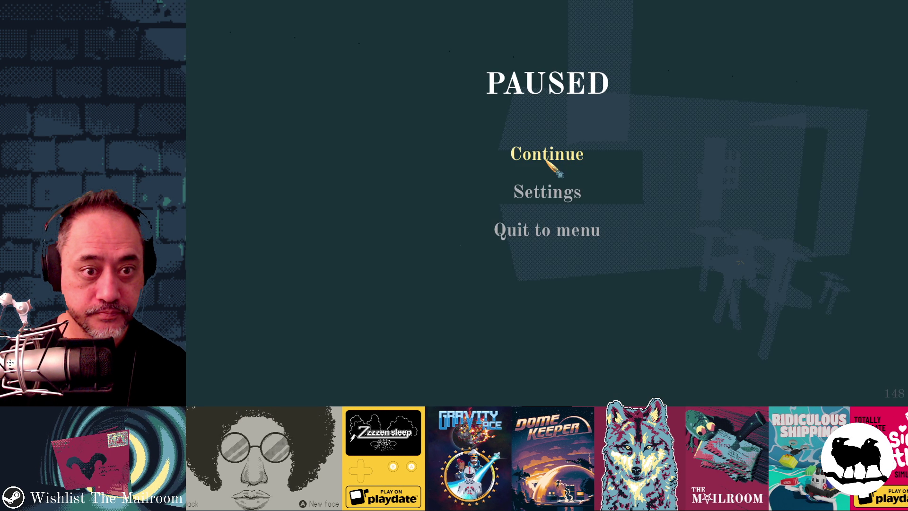
{"action": "left_click", "coordinate": [547, 157]}
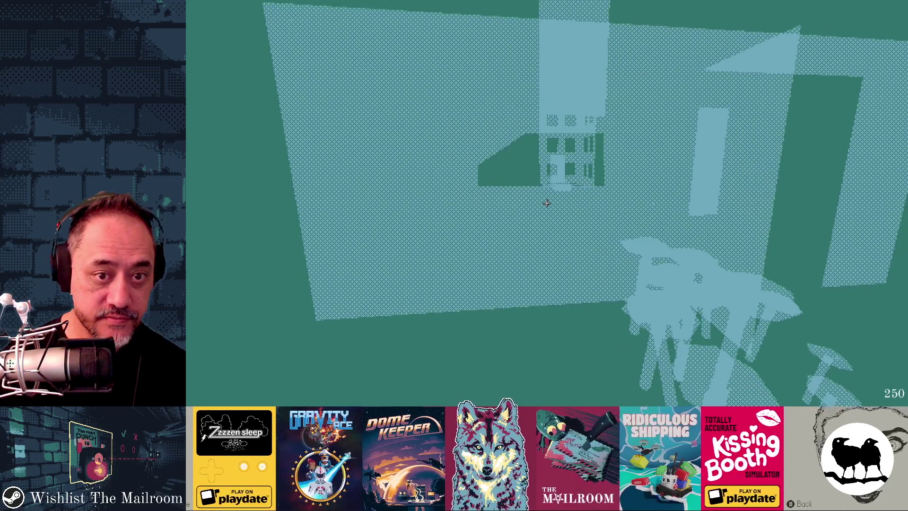
Resume the game, walk down the corridor to the jar table, then quit the game
{"action": "key", "text": "Escape"}
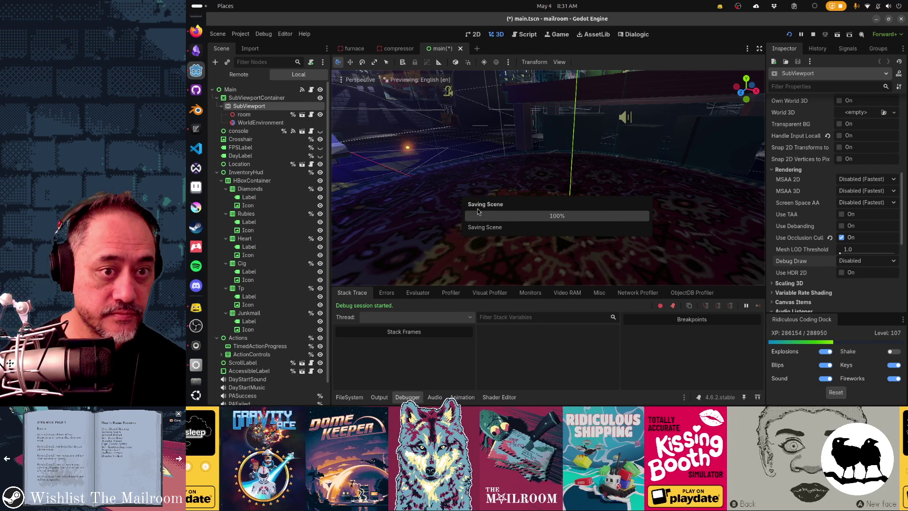
{"action": "key", "text": "alt+Tab"}
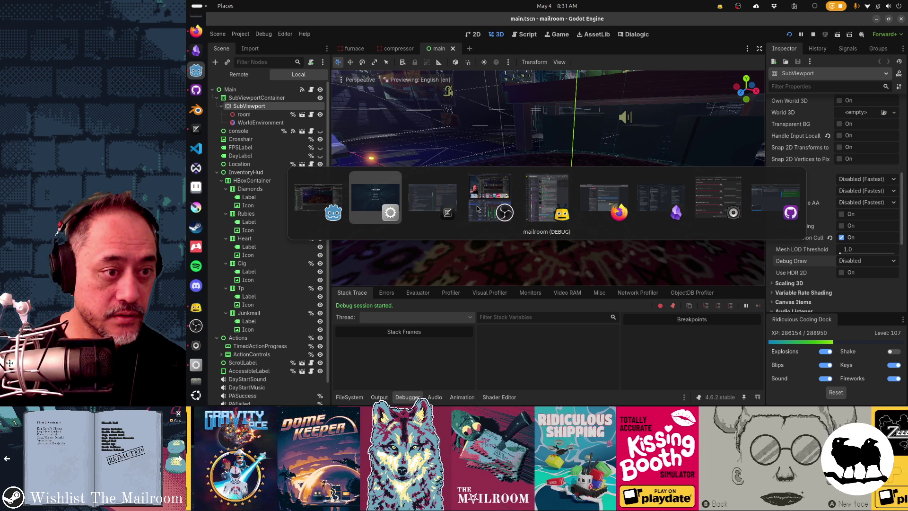
{"action": "left_click", "coordinate": [391, 198]}
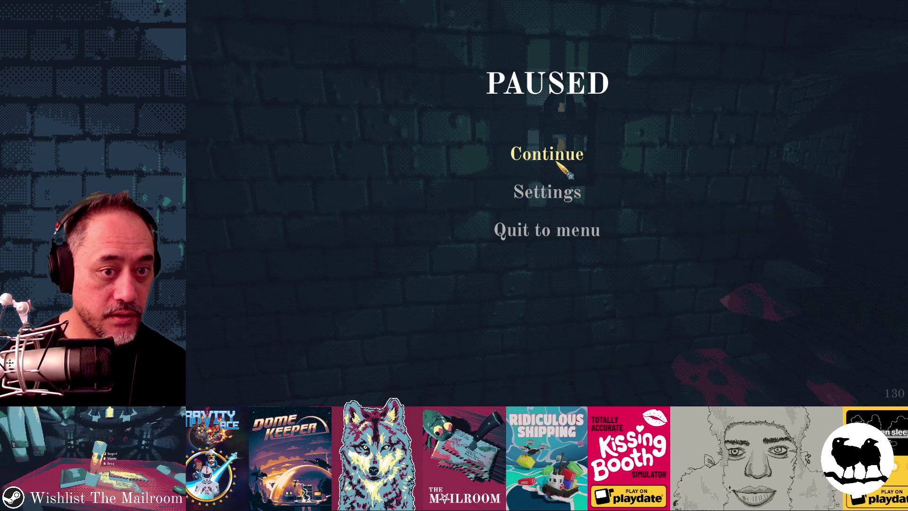
{"action": "left_click", "coordinate": [559, 162]}
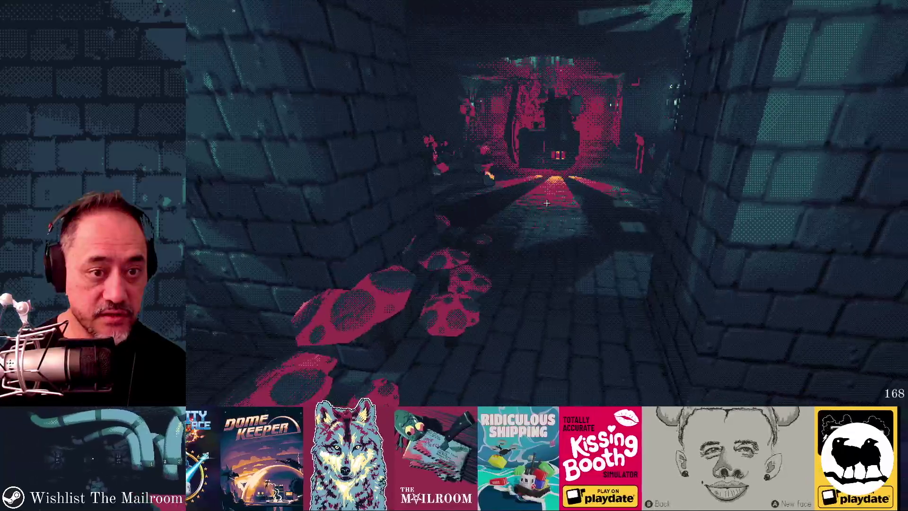
{"action": "key", "text": "w"}
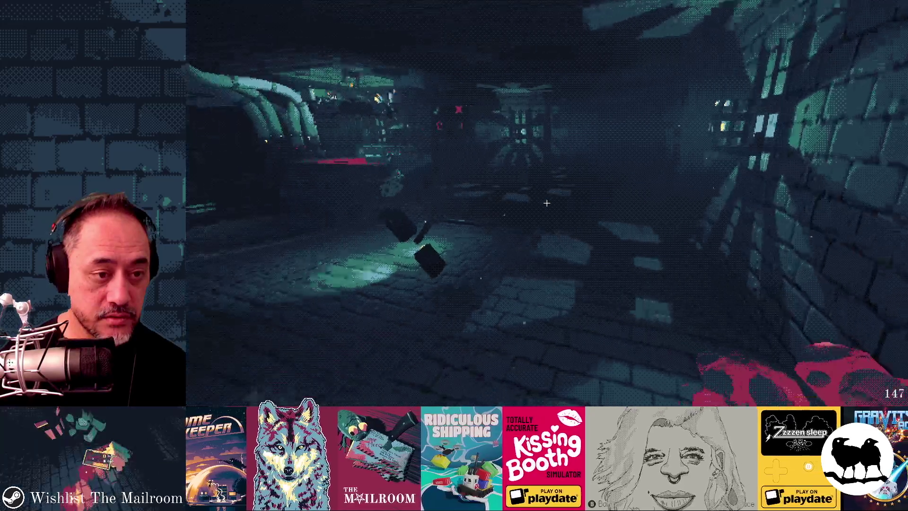
{"action": "key", "text": "w"}
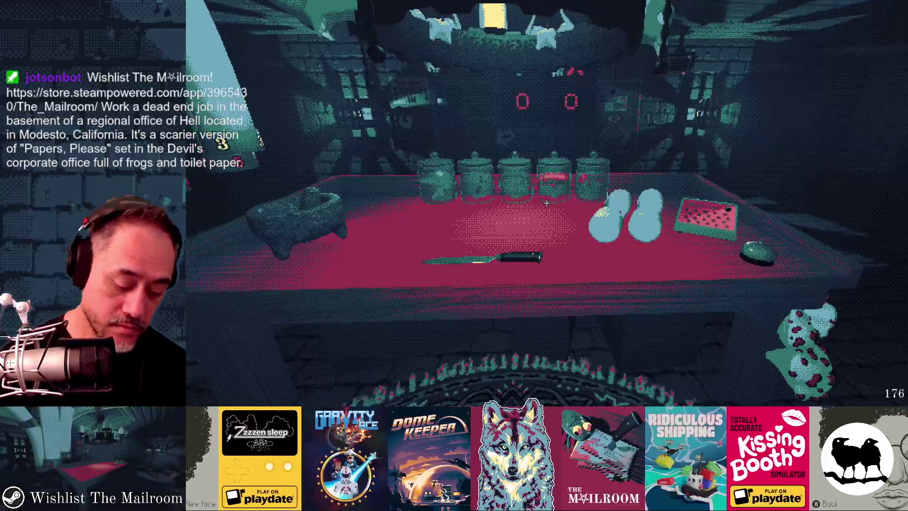
{"action": "key", "text": "Escape"}
{"action": "key", "text": "alt+Tab"}
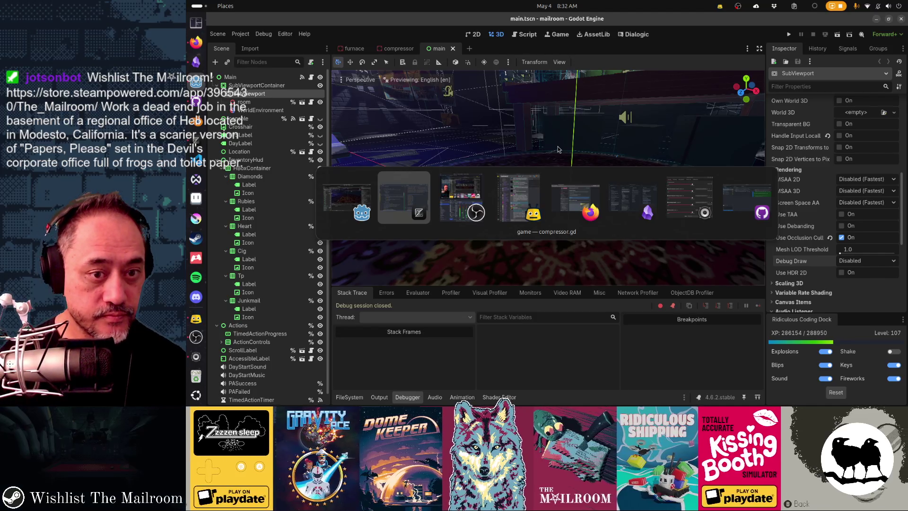
Review the compressor.gd and compressor.tscn diffs in GitHub Desktop
{"action": "key", "text": "alt+Tab"}
{"action": "key", "text": "alt+Tab"}
{"action": "key", "text": "alt+Tab"}
{"action": "key", "text": "alt+Tab"}
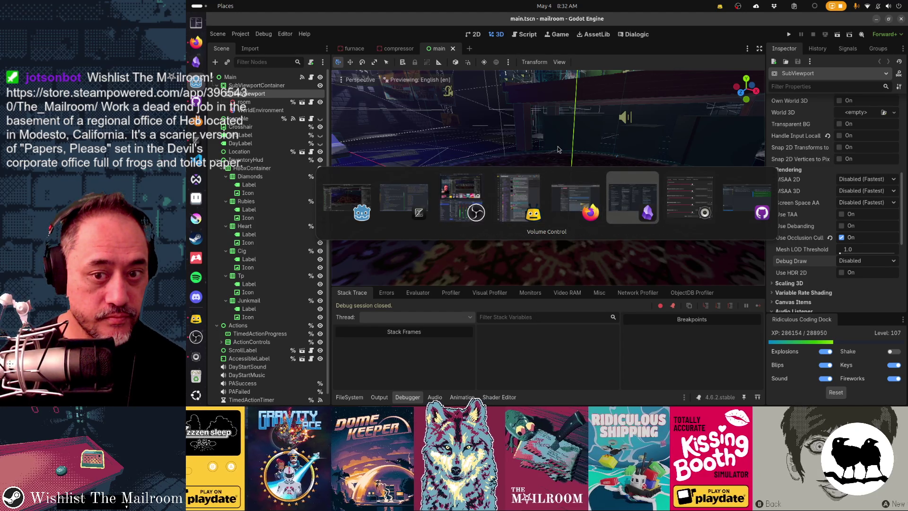
{"action": "left_click", "coordinate": [279, 96]}
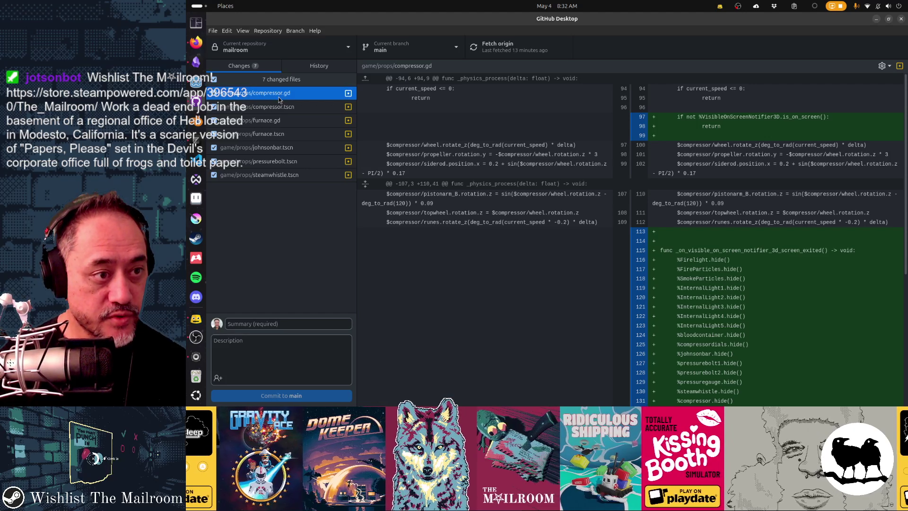
{"action": "scroll", "coordinate": [727, 233], "scroll_direction": "down", "scroll_amount": 5}
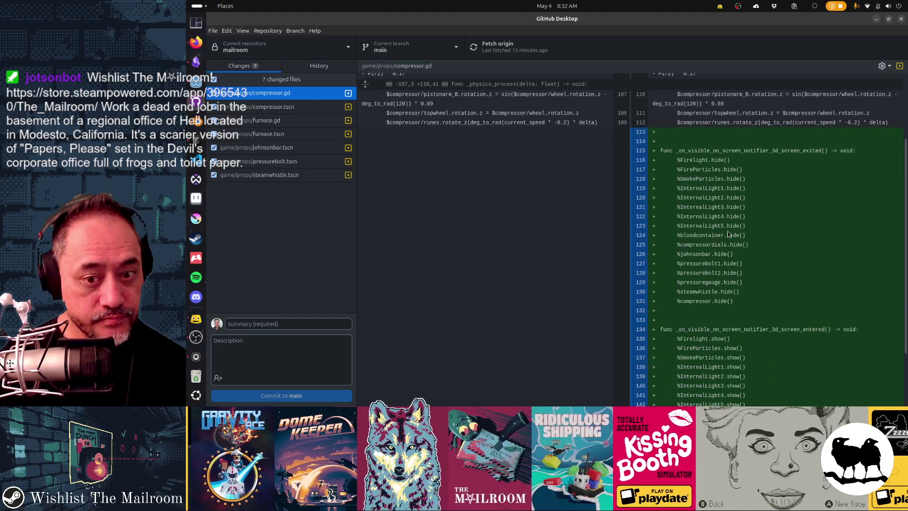
{"action": "scroll", "coordinate": [728, 232], "scroll_direction": "up", "scroll_amount": 5}
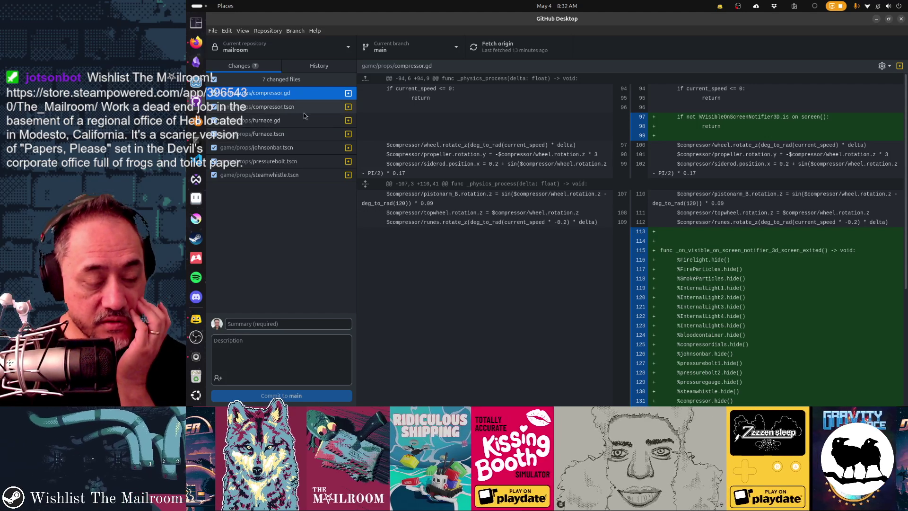
{"action": "left_click", "coordinate": [276, 109]}
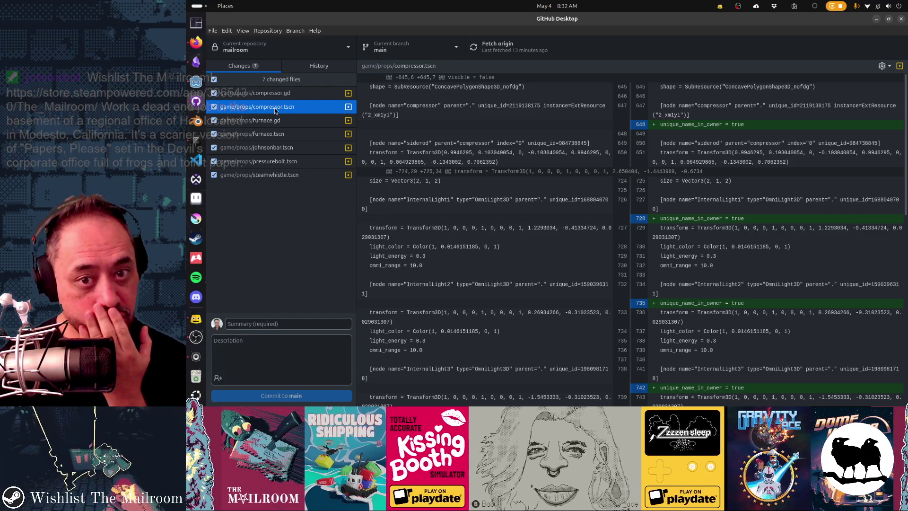
{"action": "scroll", "coordinate": [740, 244], "scroll_direction": "down", "scroll_amount": 10}
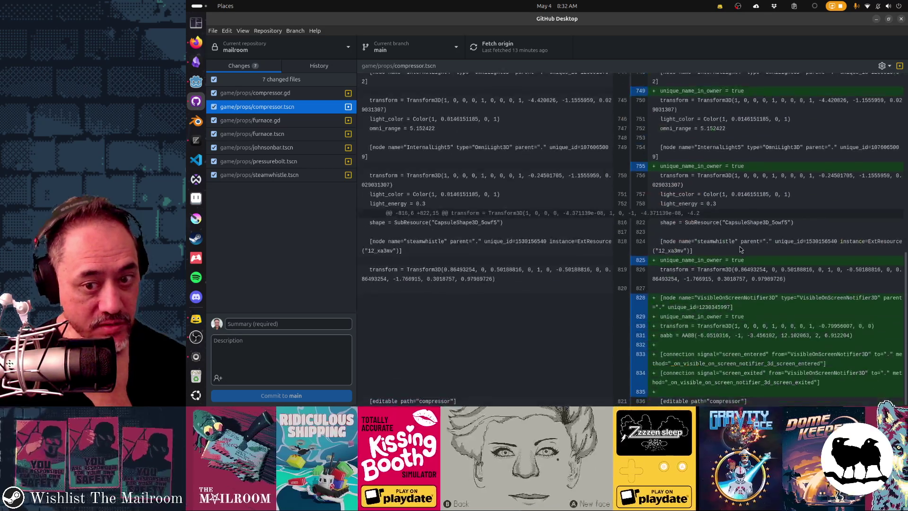
Review the furnace, johnsonbar, pressurebolt and steamwhistle diffs, then type summary 'Optimize furnace and compressor lights'
{"action": "left_click", "coordinate": [275, 125]}
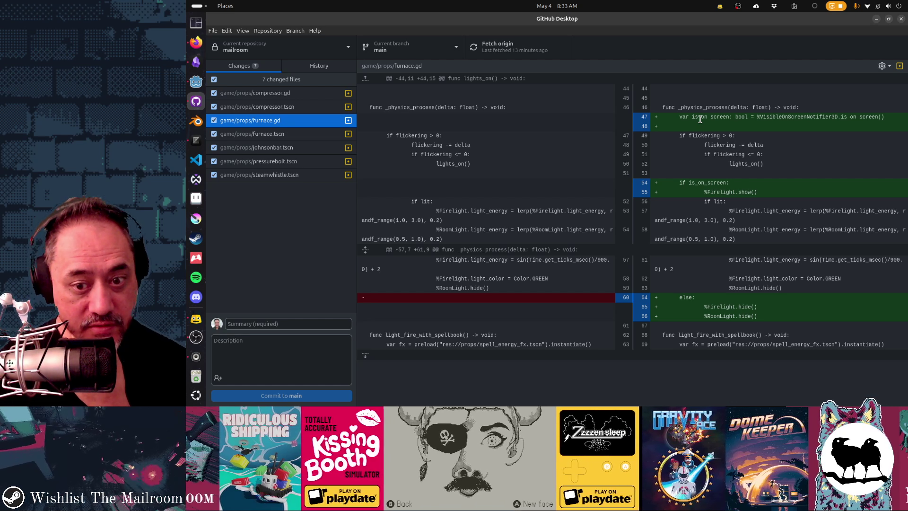
{"action": "left_click", "coordinate": [281, 138]}
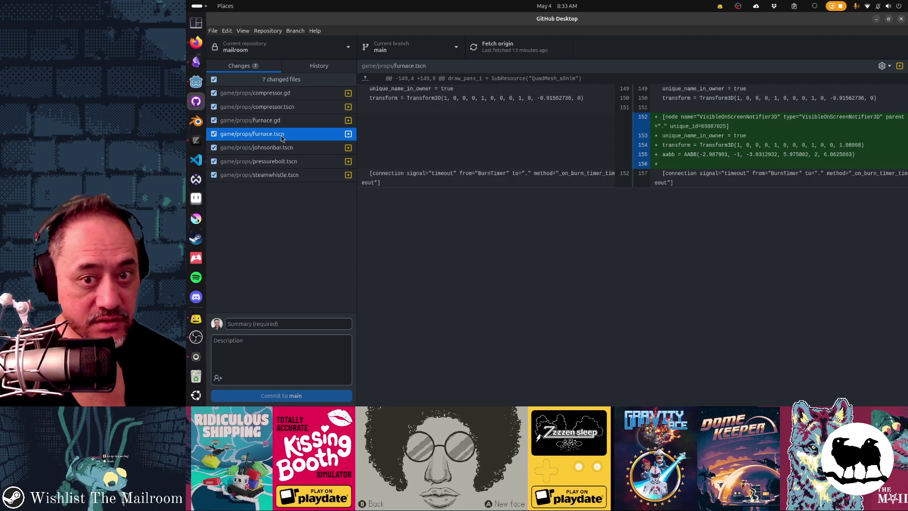
{"action": "left_click", "coordinate": [280, 147]}
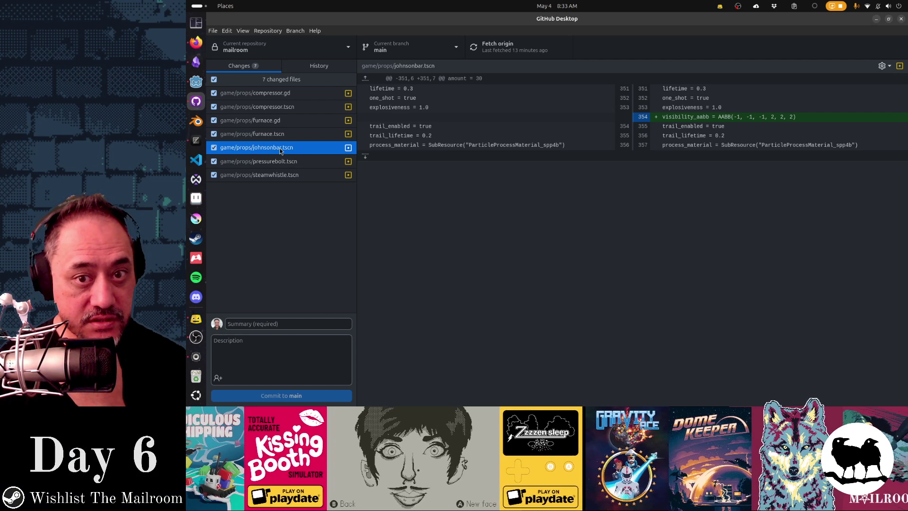
{"action": "left_click", "coordinate": [315, 161]}
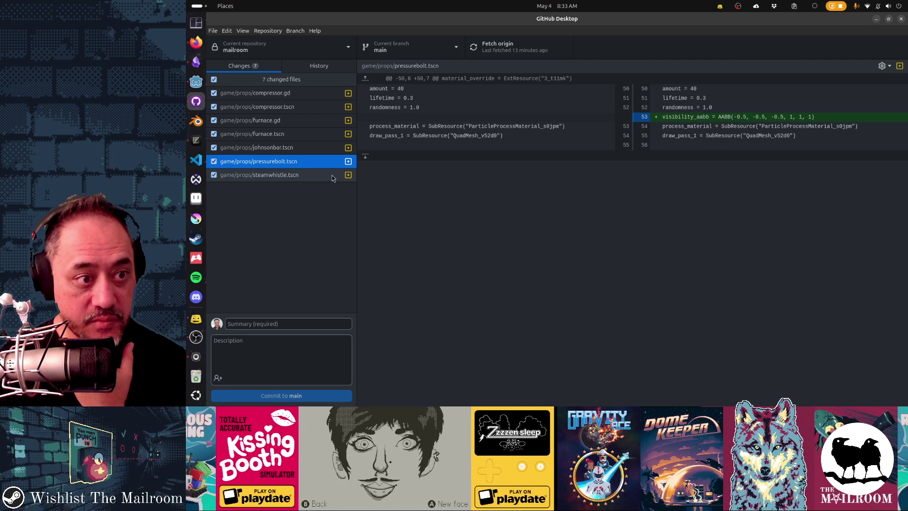
{"action": "left_click", "coordinate": [316, 175]}
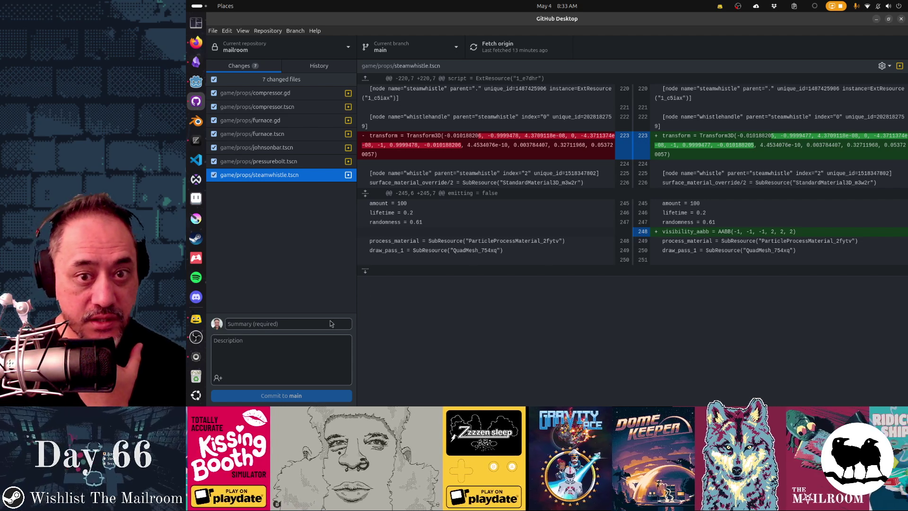
{"action": "left_click", "coordinate": [268, 325]}
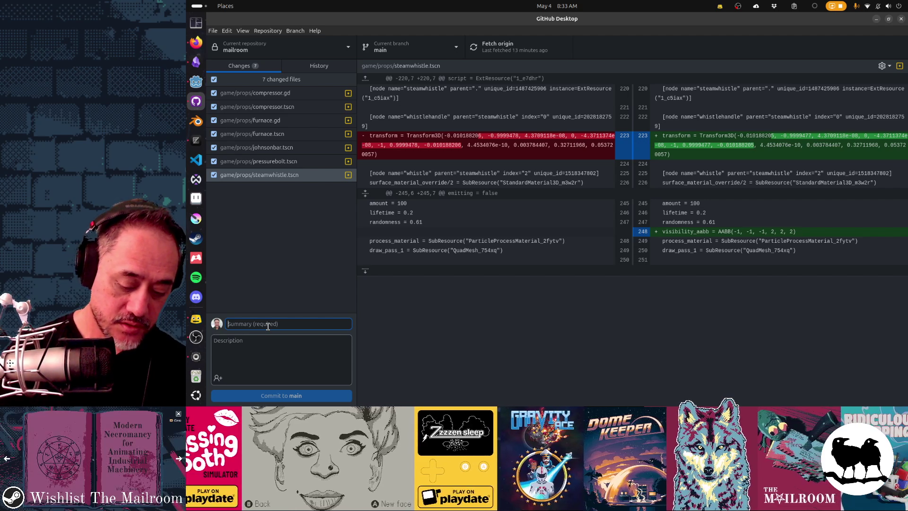
{"action": "type", "text": "Optimize fu"}
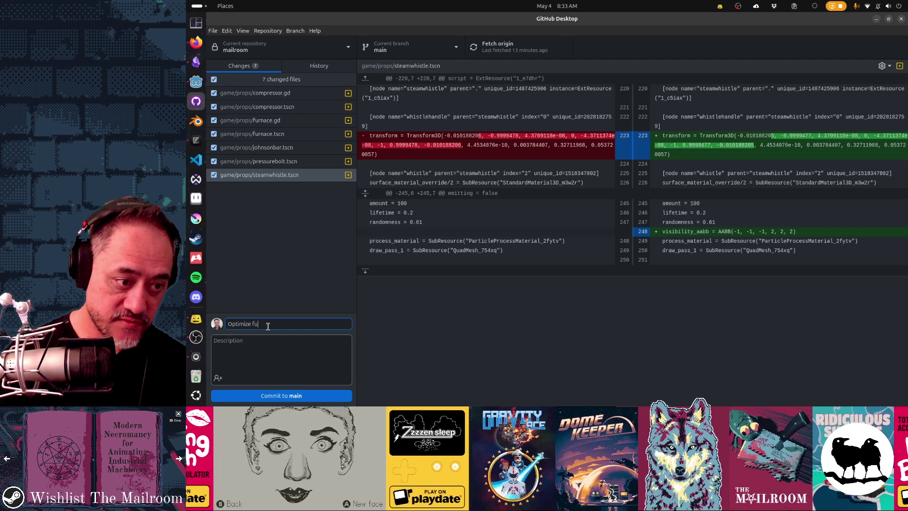
{"action": "type", "text": "rnace and compress"}
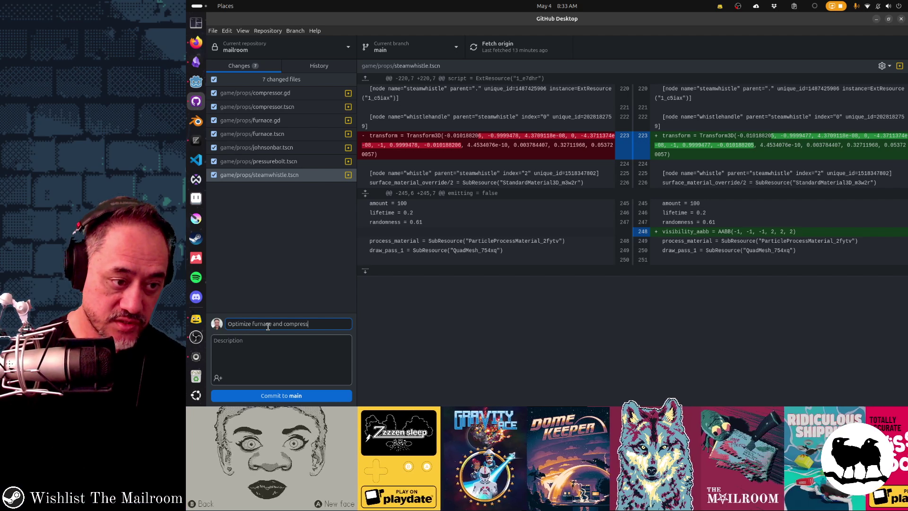
{"action": "type", "text": "or lights"}
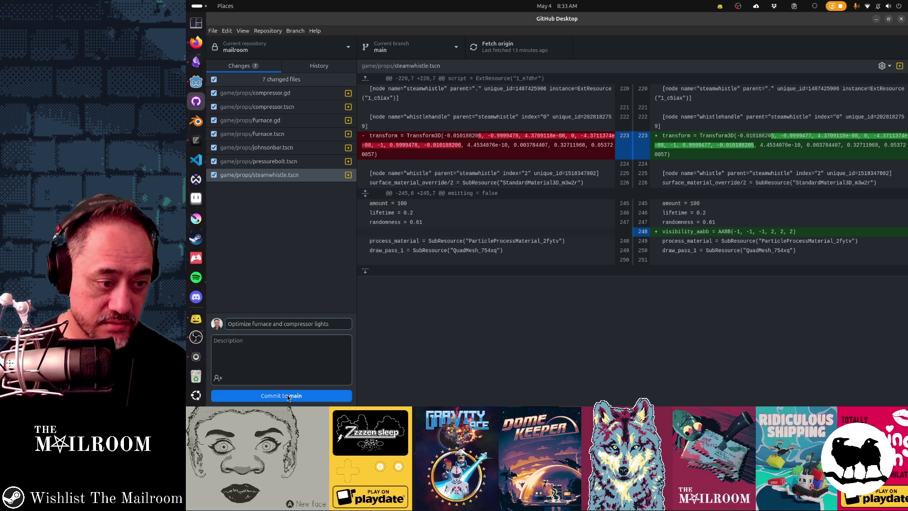
Commit the furnace and compressor light changes to main, push to origin, and return to Godot
{"action": "key", "text": "ctrl+Return"}
{"action": "left_click", "coordinate": [496, 46]}
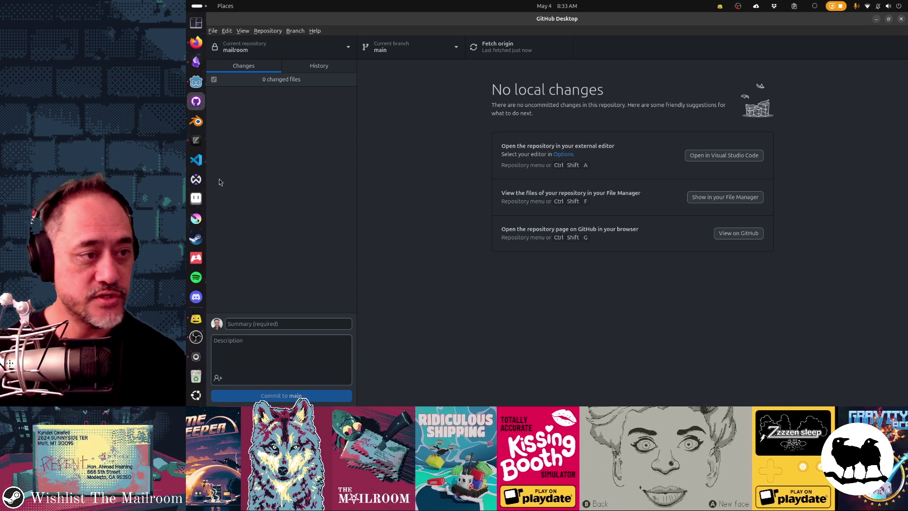
{"action": "key", "text": "alt+Tab"}
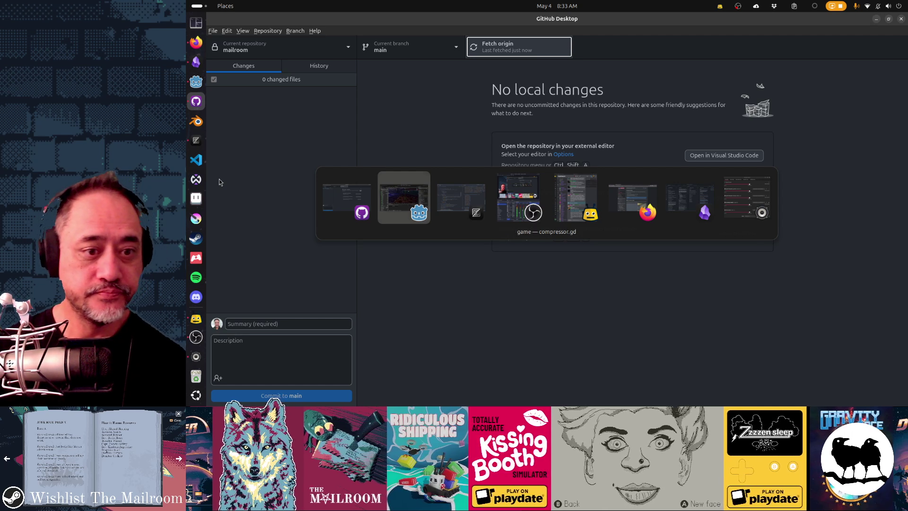
{"action": "key", "text": "Tab"}
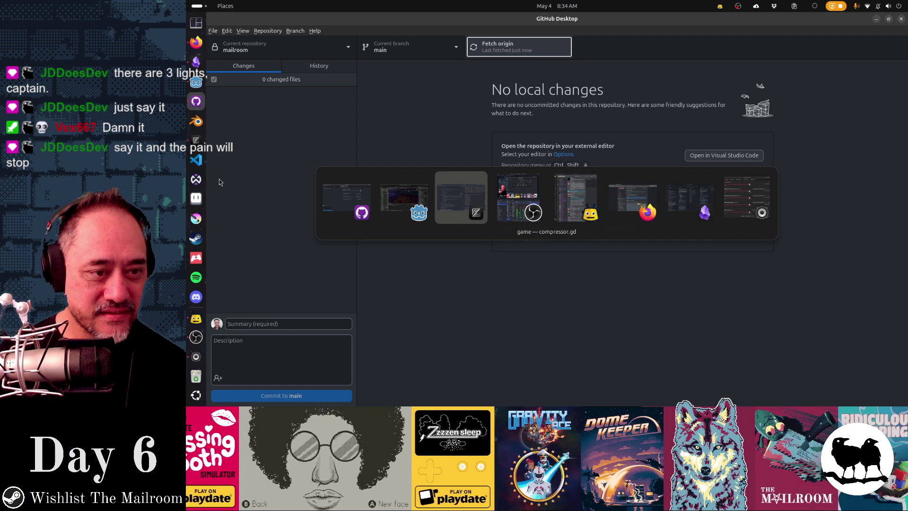
{"action": "key", "text": "alt+shift+Tab"}
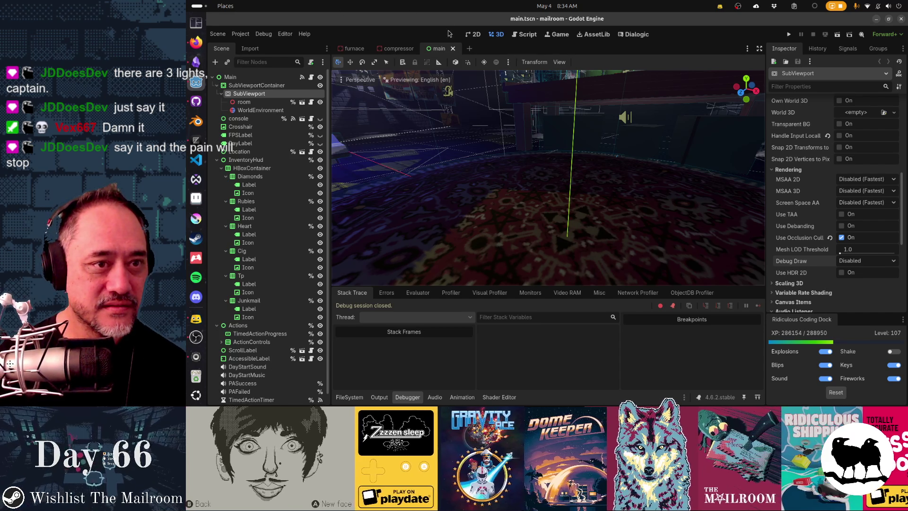
Close the main, compressor and furnace scene tabs
{"action": "middle_click", "coordinate": [431, 51]}
{"action": "middle_click", "coordinate": [414, 50]}
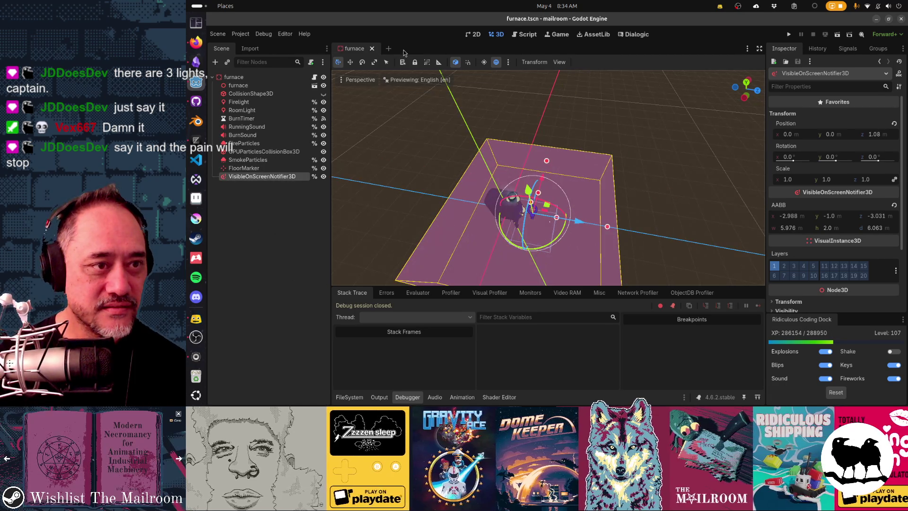
{"action": "middle_click", "coordinate": [348, 50]}
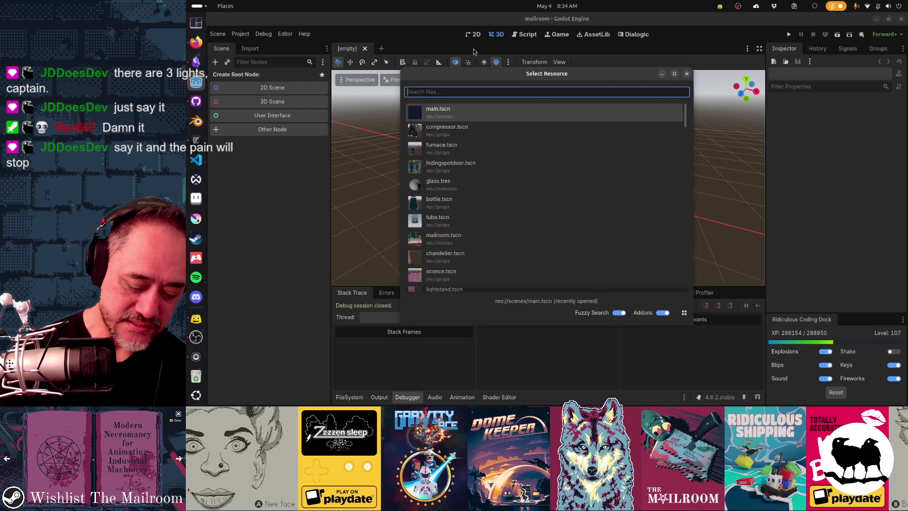
Quick-open the specimenjar, canister and bottle scenes
{"action": "key", "text": "ctrl+shift+o"}
{"action": "type", "text": "specim"}
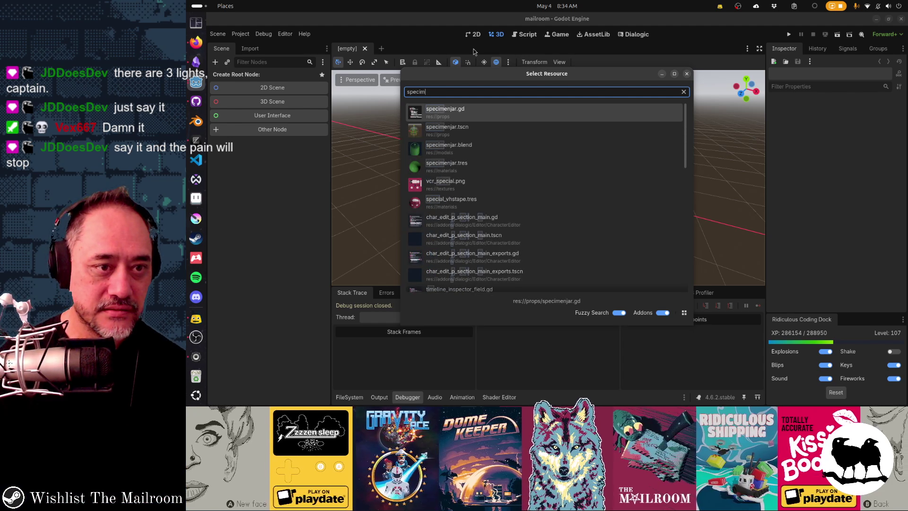
{"action": "type", "text": "enjar"}
{"action": "key", "text": "Down"}
{"action": "key", "text": "Return"}
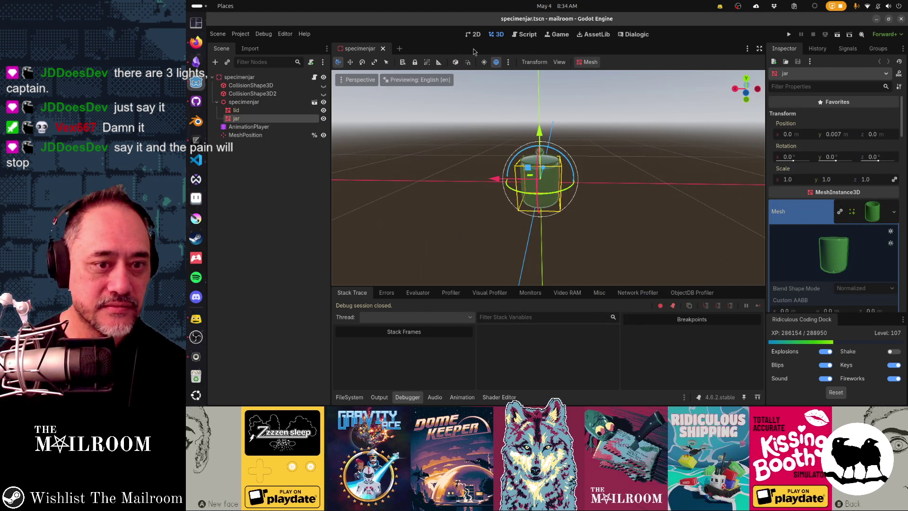
{"action": "key", "text": "ctrl+shift+o"}
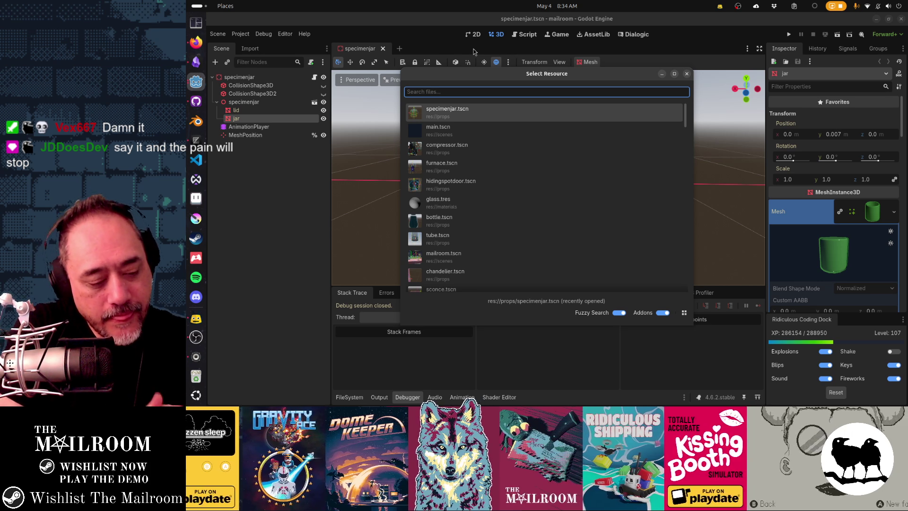
{"action": "type", "text": "canister"}
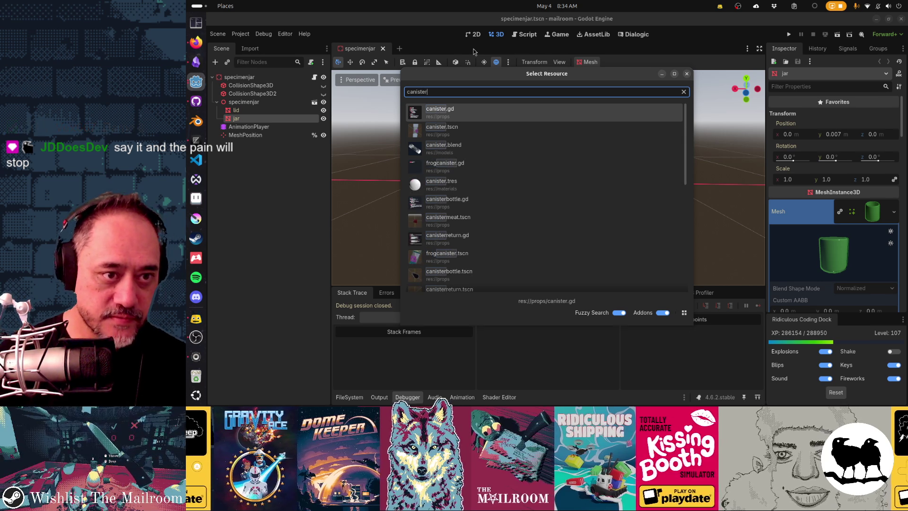
{"action": "key", "text": "Return"}
{"action": "key", "text": "ctrl+shift+o"}
{"action": "type", "text": "bottle"}
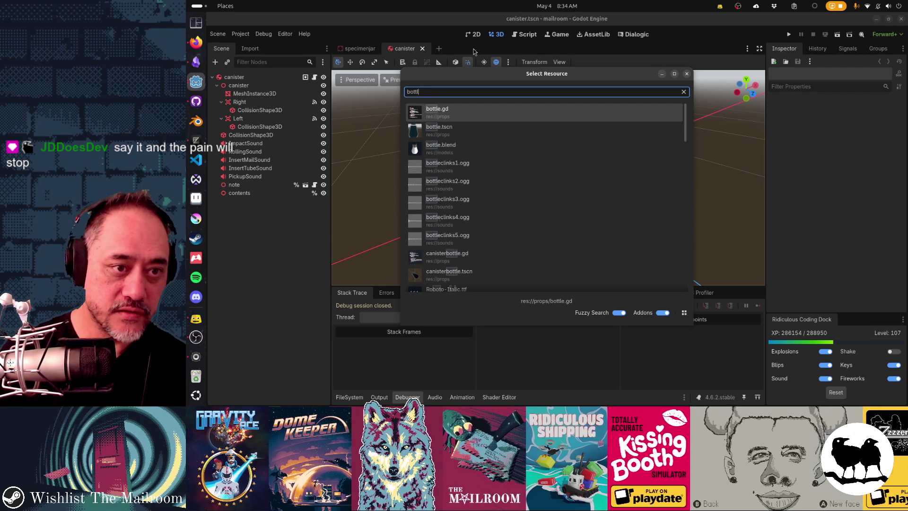
{"action": "key", "text": "Return"}
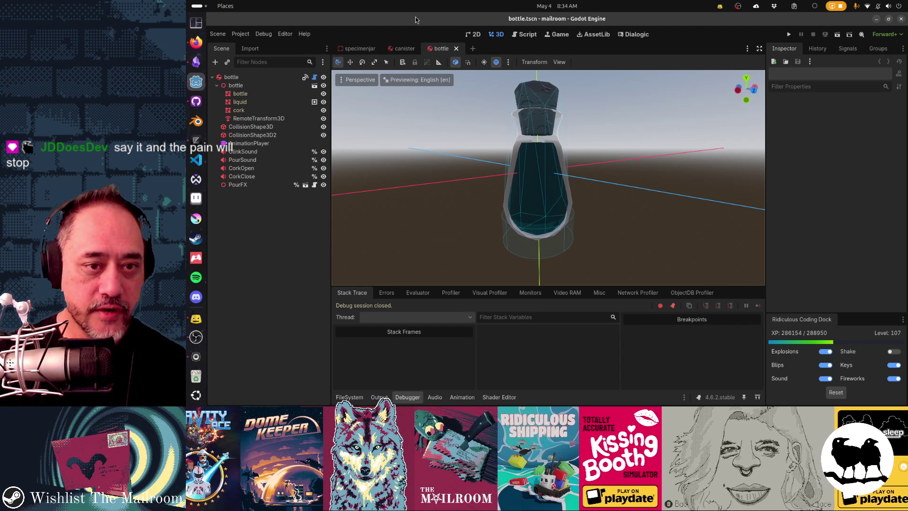
Orbit around the bottle, then around the canister, to inspect them
{"action": "mouse_move", "coordinate": [544, 166]}
{"action": "left_mouse_down"}
{"action": "mouse_move", "coordinate": [631, 204]}
{"action": "mouse_move", "coordinate": [478, 200]}
{"action": "mouse_move", "coordinate": [447, 170]}
{"action": "mouse_move", "coordinate": [446, 146]}
{"action": "mouse_move", "coordinate": [470, 142]}
{"action": "mouse_move", "coordinate": [501, 167]}
{"action": "mouse_move", "coordinate": [528, 156]}
{"action": "left_mouse_up"}
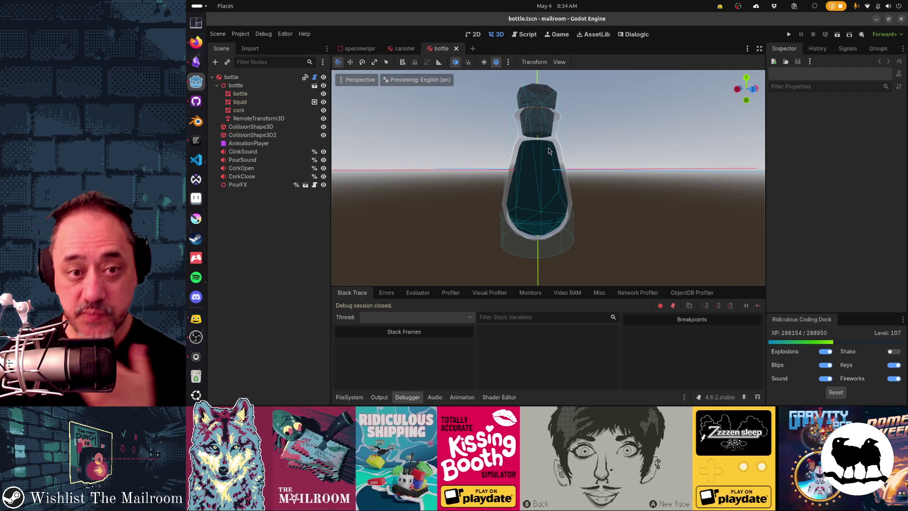
{"action": "mouse_move", "coordinate": [548, 150]}
{"action": "left_mouse_down"}
{"action": "mouse_move", "coordinate": [551, 141]}
{"action": "mouse_move", "coordinate": [567, 161]}
{"action": "mouse_move", "coordinate": [578, 152]}
{"action": "left_mouse_up"}
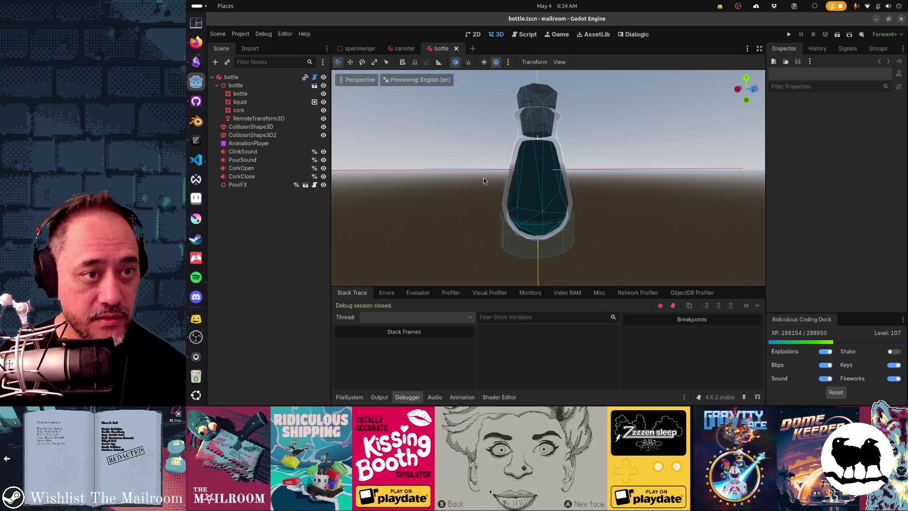
{"action": "left_click", "coordinate": [404, 49]}
{"action": "mouse_move", "coordinate": [513, 169]}
{"action": "left_mouse_down"}
{"action": "mouse_move", "coordinate": [555, 143]}
{"action": "mouse_move", "coordinate": [480, 209]}
{"action": "mouse_move", "coordinate": [355, 199]}
{"action": "mouse_move", "coordinate": [326, 161]}
{"action": "mouse_move", "coordinate": [359, 190]}
{"action": "mouse_move", "coordinate": [315, 177]}
{"action": "mouse_move", "coordinate": [303, 189]}
{"action": "mouse_move", "coordinate": [216, 206]}
{"action": "mouse_move", "coordinate": [359, 194]}
{"action": "mouse_move", "coordinate": [604, 205]}
{"action": "mouse_move", "coordinate": [411, 208]}
{"action": "mouse_move", "coordinate": [470, 217]}
{"action": "mouse_move", "coordinate": [567, 204]}
{"action": "mouse_move", "coordinate": [548, 213]}
{"action": "left_mouse_up"}
In specimenjar, select the lid and the jar body to check their materials
{"action": "left_click", "coordinate": [361, 49]}
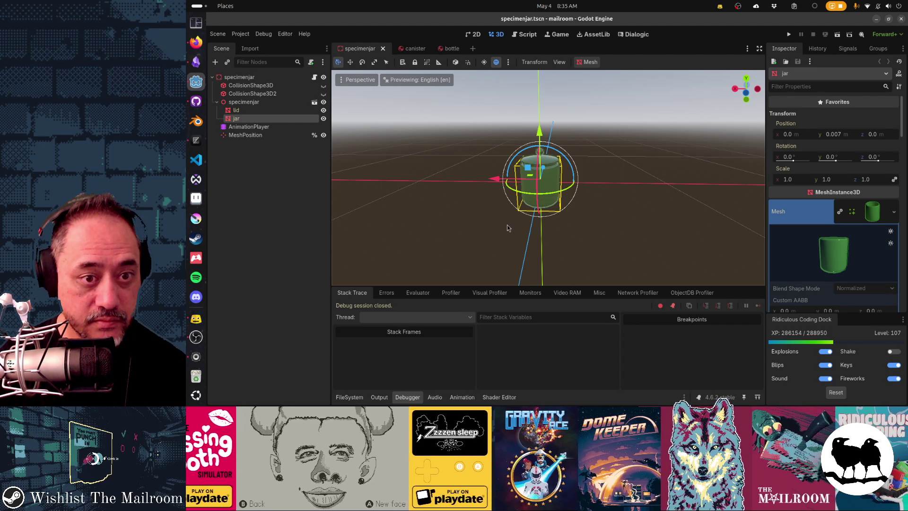
{"action": "scroll", "coordinate": [508, 228], "scroll_direction": "up", "scroll_amount": 5}
{"action": "mouse_move", "coordinate": [507, 228]}
{"action": "left_mouse_down"}
{"action": "mouse_move", "coordinate": [420, 177]}
{"action": "mouse_move", "coordinate": [442, 141]}
{"action": "mouse_move", "coordinate": [548, 246]}
{"action": "left_mouse_up"}
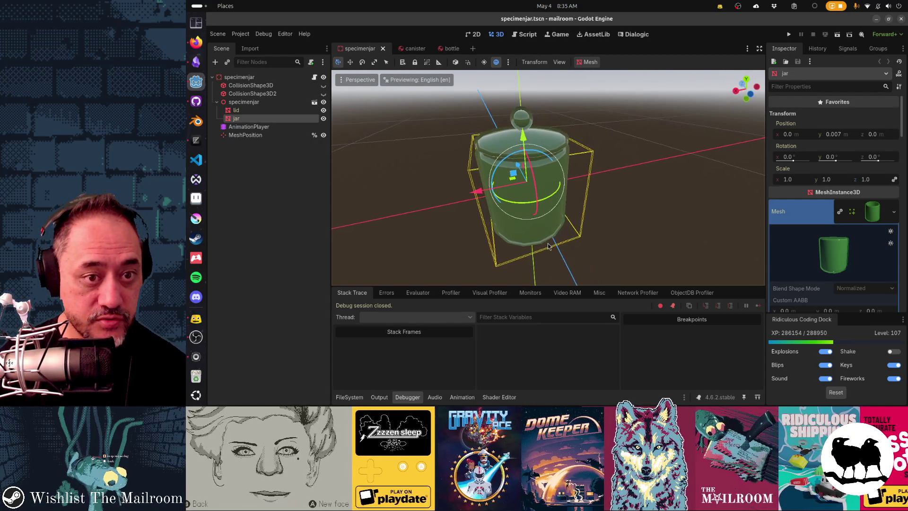
{"action": "scroll", "coordinate": [530, 180], "scroll_direction": "up", "scroll_amount": 2}
{"action": "left_click", "coordinate": [516, 113]}
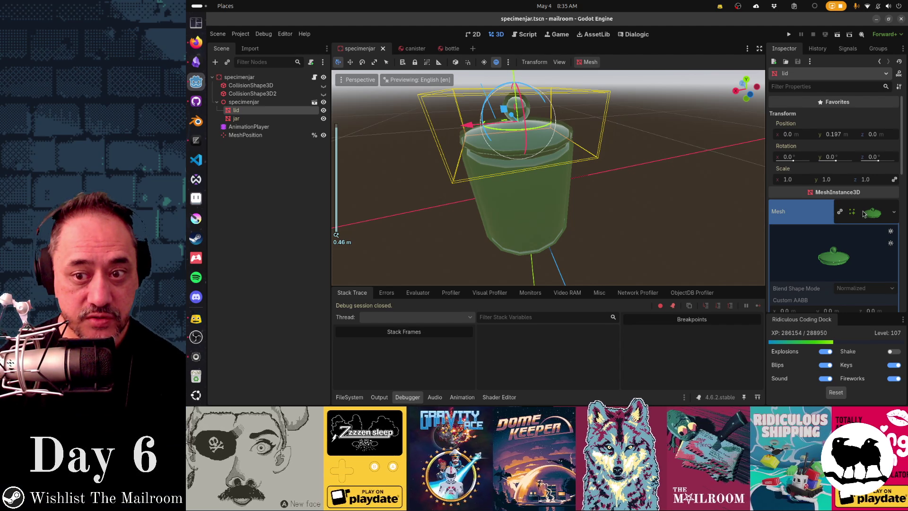
{"action": "scroll", "coordinate": [865, 213], "scroll_direction": "down", "scroll_amount": 4}
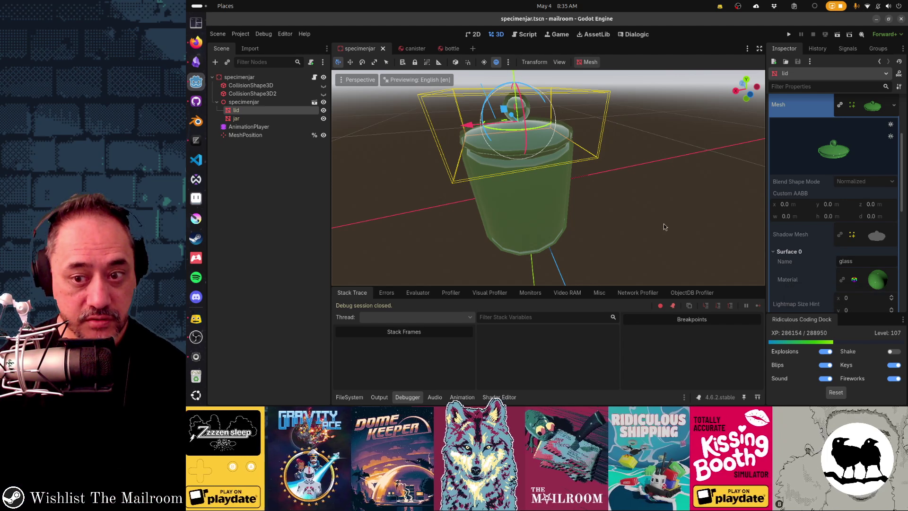
{"action": "left_click", "coordinate": [251, 120]}
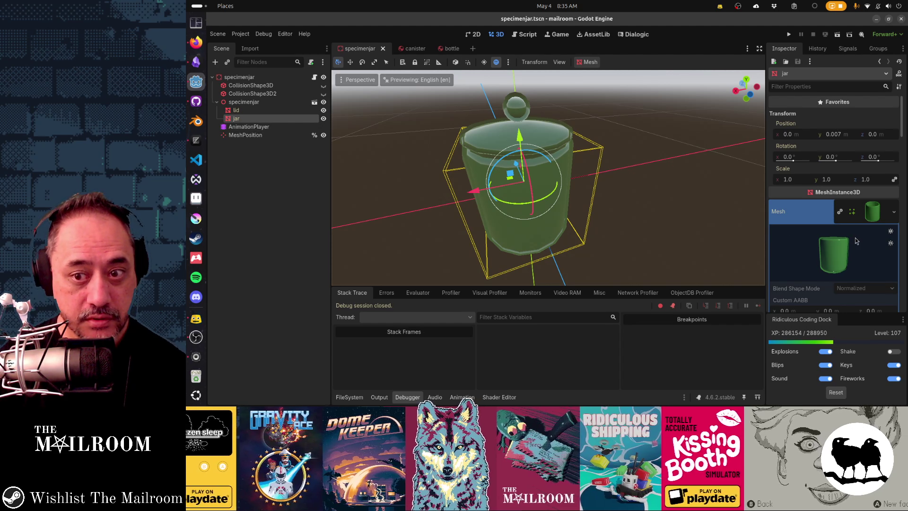
{"action": "scroll", "coordinate": [855, 238], "scroll_direction": "down", "scroll_amount": 2}
{"action": "scroll", "coordinate": [855, 237], "scroll_direction": "down", "scroll_amount": 2}
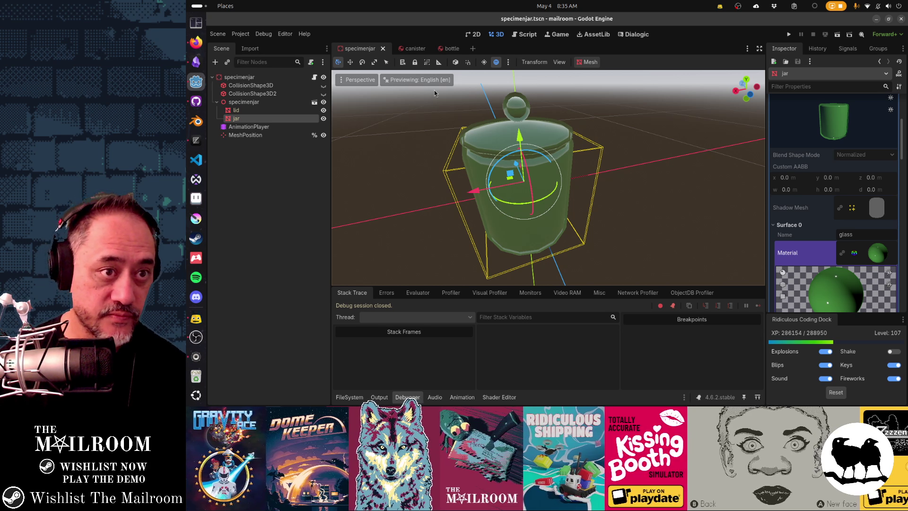
In the canister scene, expand the mesh to confirm Surface 1 uses the glass material
{"action": "left_click", "coordinate": [405, 48]}
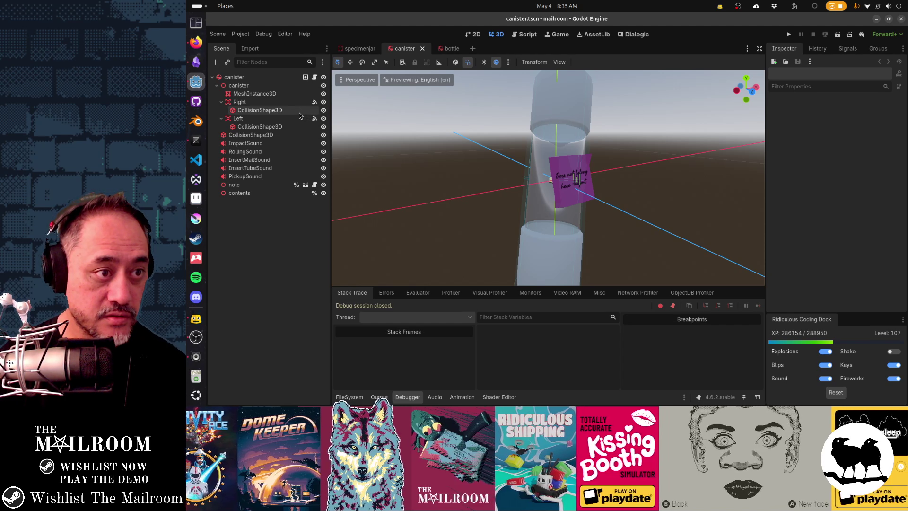
{"action": "left_click", "coordinate": [254, 93]}
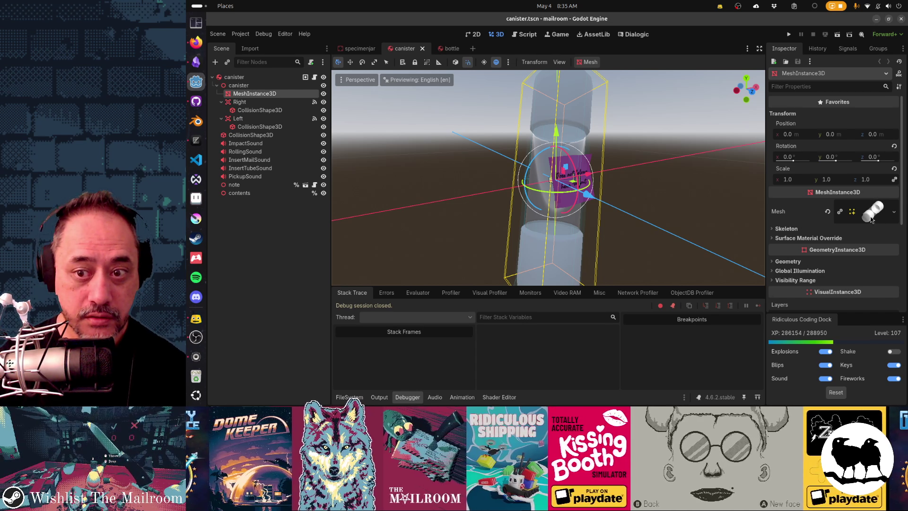
{"action": "left_click", "coordinate": [873, 211]}
{"action": "scroll", "coordinate": [871, 219], "scroll_direction": "down", "scroll_amount": 5}
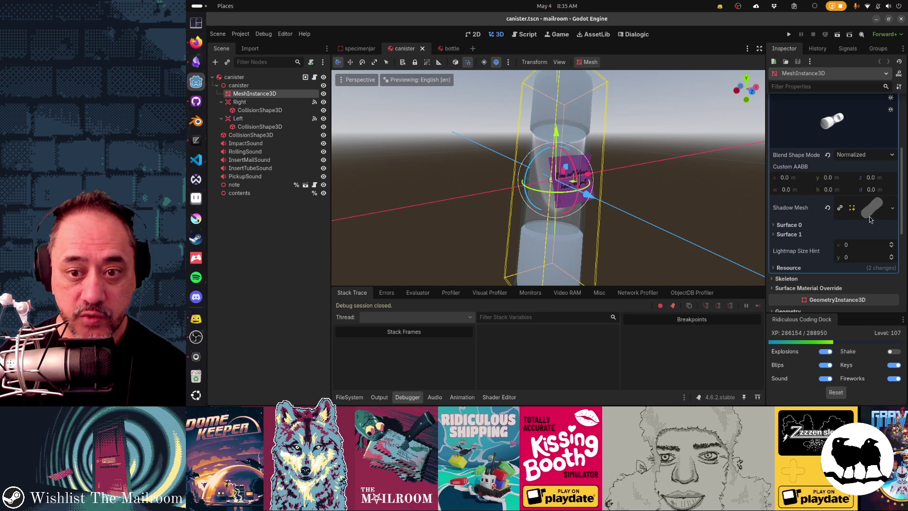
{"action": "left_click", "coordinate": [788, 234]}
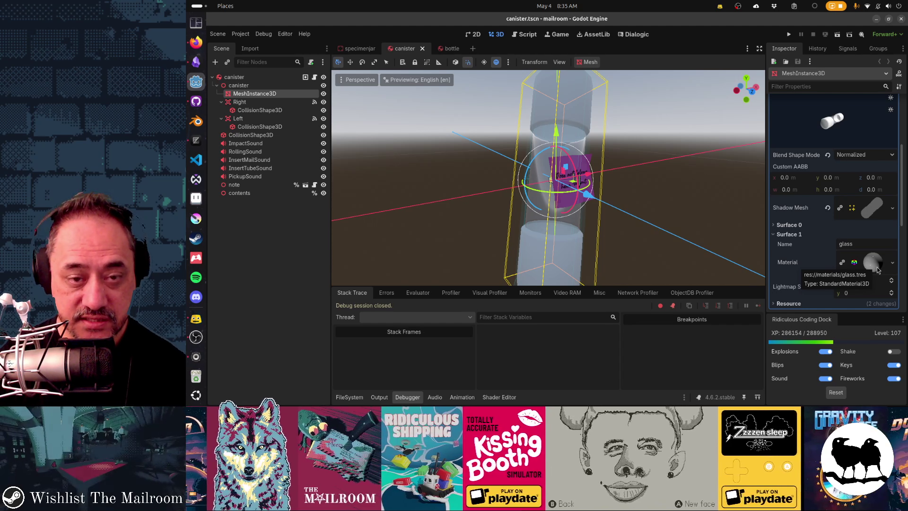
In the bottle scene, confirm the bottle mesh's Surface 0 uses glass.tres
{"action": "left_click", "coordinate": [452, 48]}
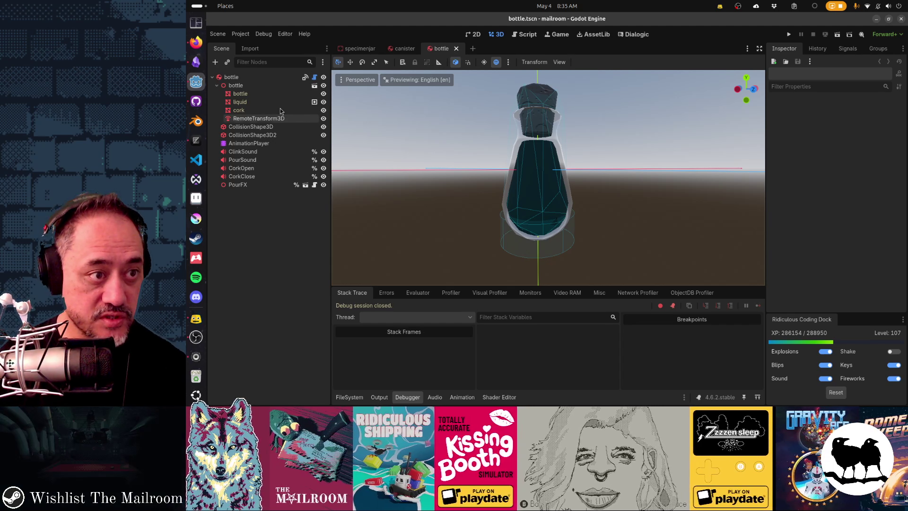
{"action": "left_click", "coordinate": [264, 95]}
{"action": "scroll", "coordinate": [831, 227], "scroll_direction": "down", "scroll_amount": 5}
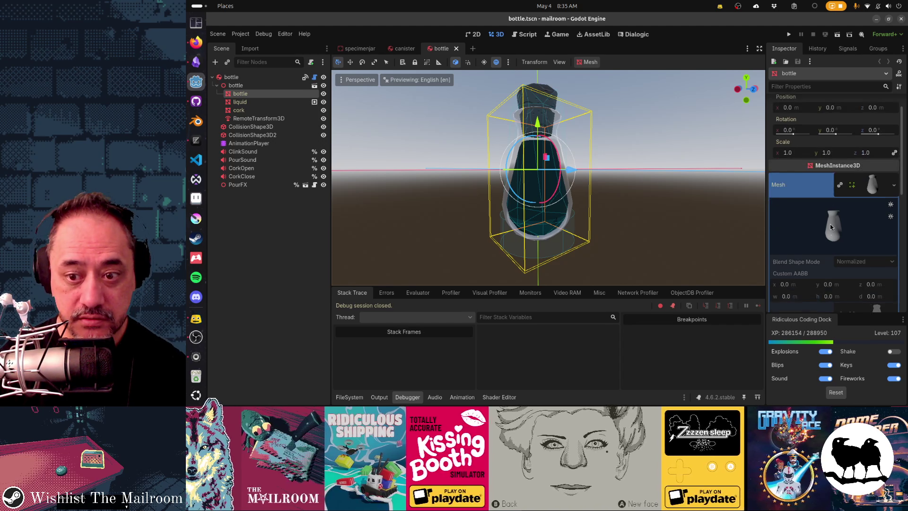
{"action": "left_click", "coordinate": [832, 226]}
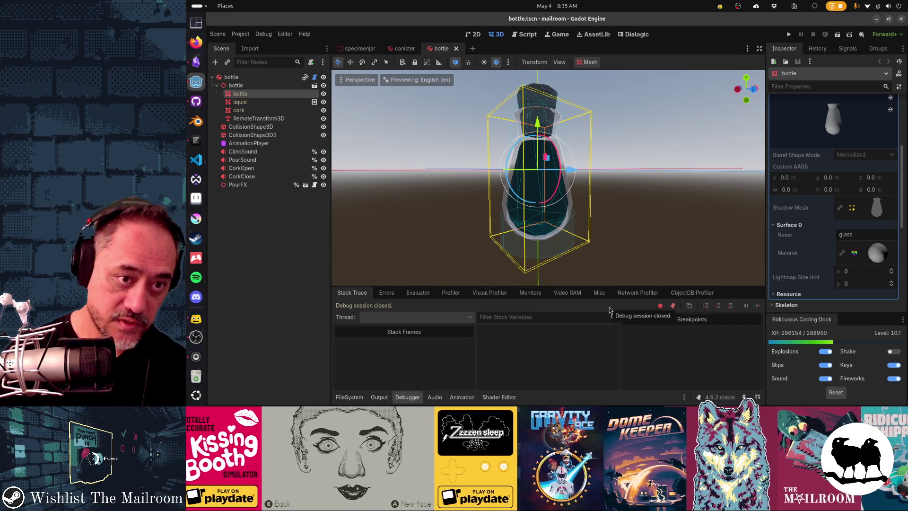
{"action": "key", "text": "shift+alt+o"}
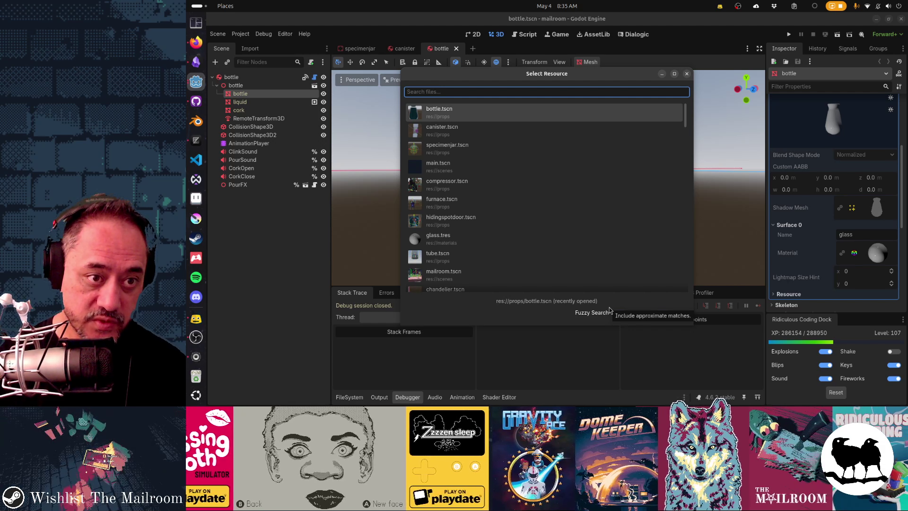
Find and open the glass.tres material through the resource search
{"action": "type", "text": "tres"}
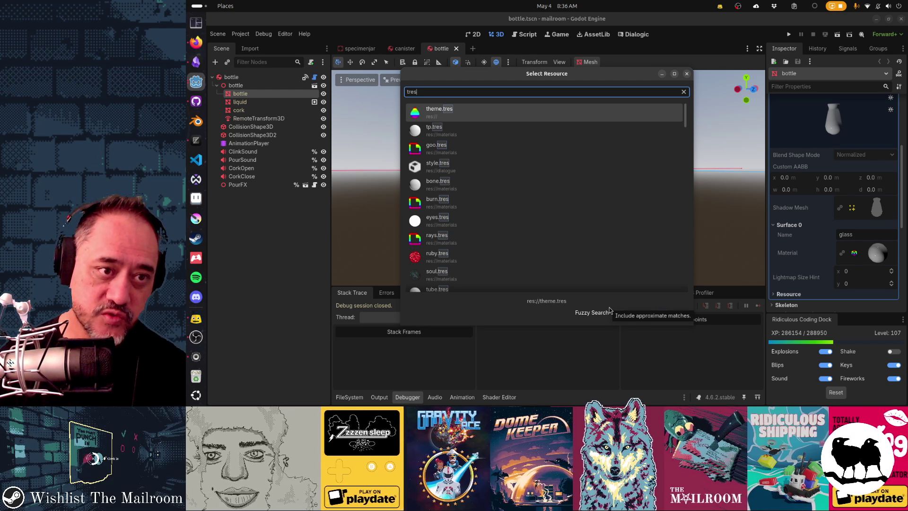
{"action": "key", "text": "Home"}
{"action": "type", "text": "glass"}
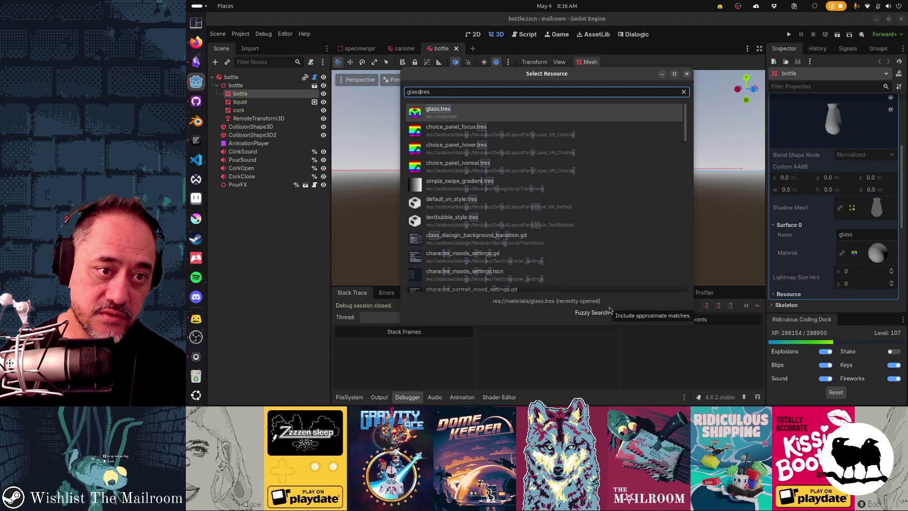
{"action": "key", "text": "Return"}
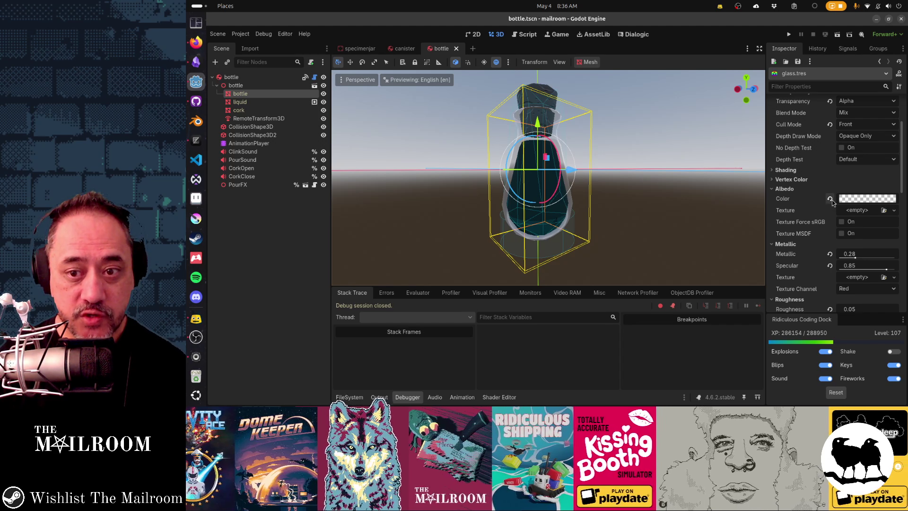
Turn off transparency and refraction on glass.tres, reset albedo to opaque white, and save
{"action": "left_click", "coordinate": [830, 102]}
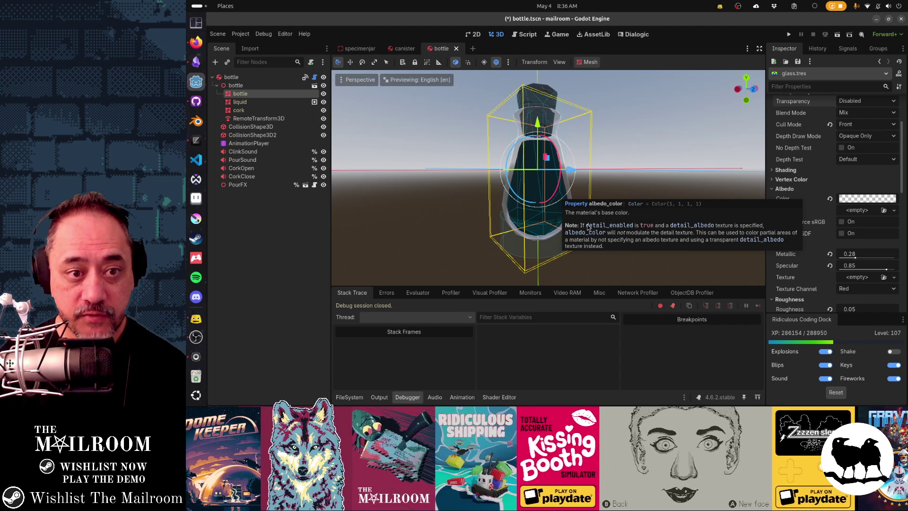
{"action": "left_click_drag", "start_coordinate": [549, 246], "coordinate": [632, 248]}
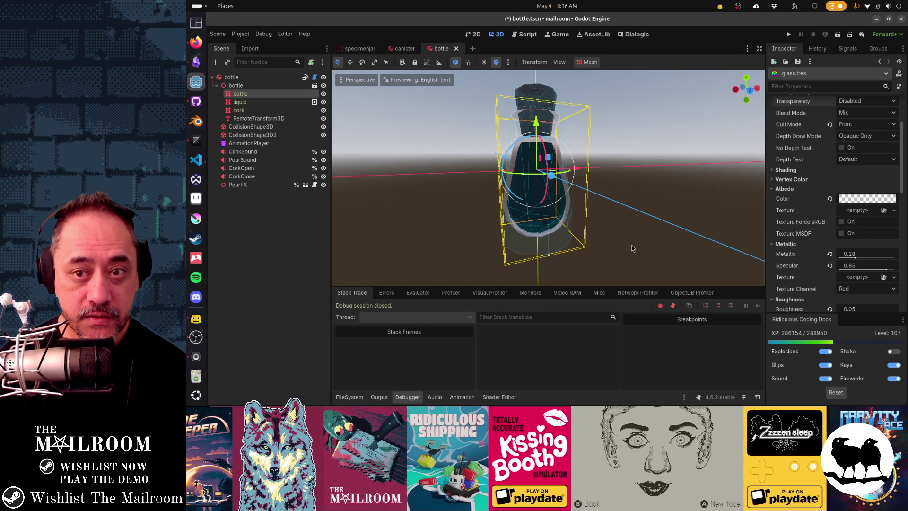
{"action": "scroll", "coordinate": [816, 215], "scroll_direction": "down", "scroll_amount": 5}
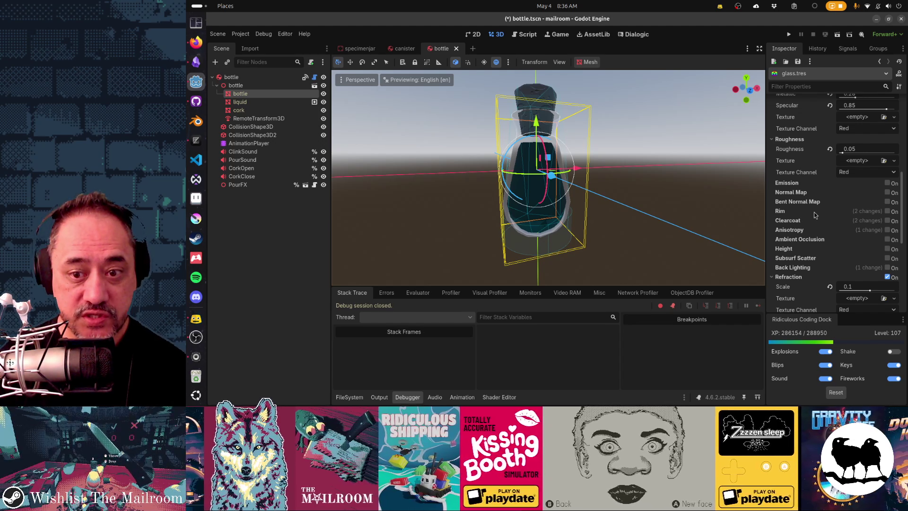
{"action": "left_click", "coordinate": [887, 276]}
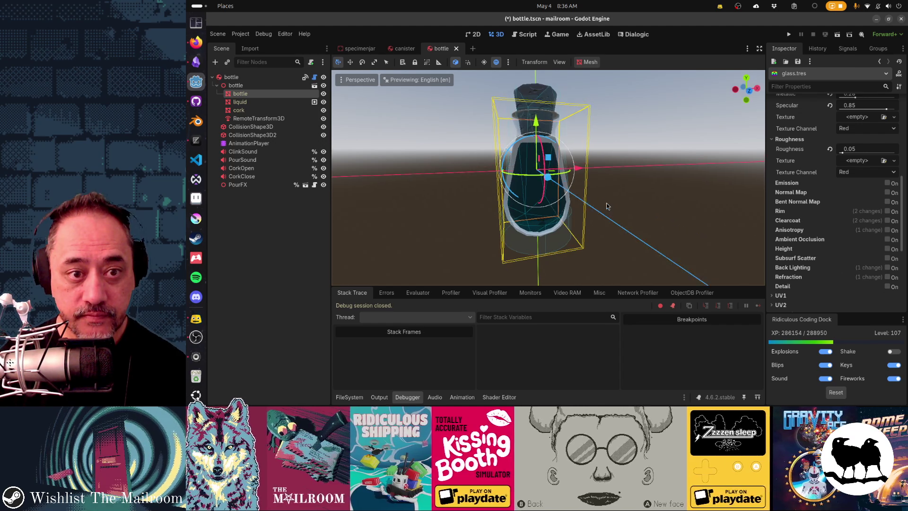
{"action": "mouse_move", "coordinate": [497, 167]}
{"action": "left_mouse_down"}
{"action": "mouse_move", "coordinate": [546, 167]}
{"action": "mouse_move", "coordinate": [663, 189]}
{"action": "left_mouse_up"}
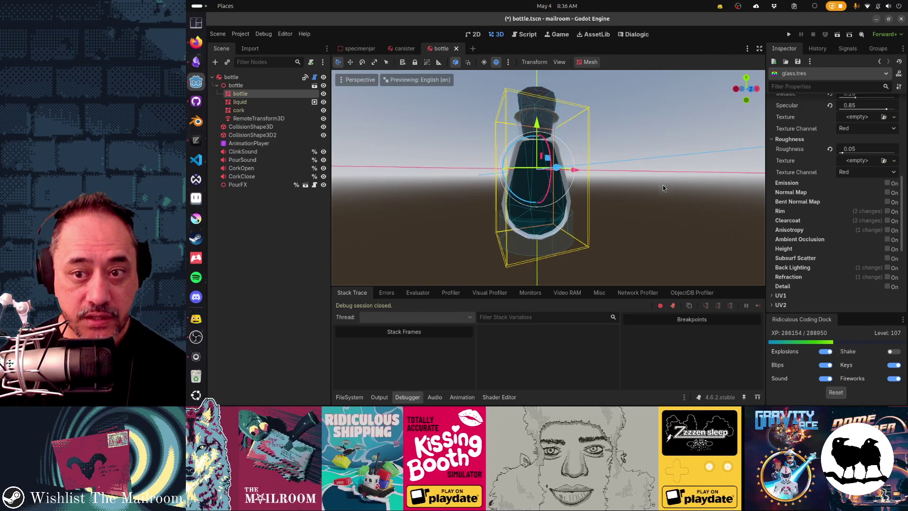
{"action": "scroll", "coordinate": [853, 195], "scroll_direction": "up", "scroll_amount": 3}
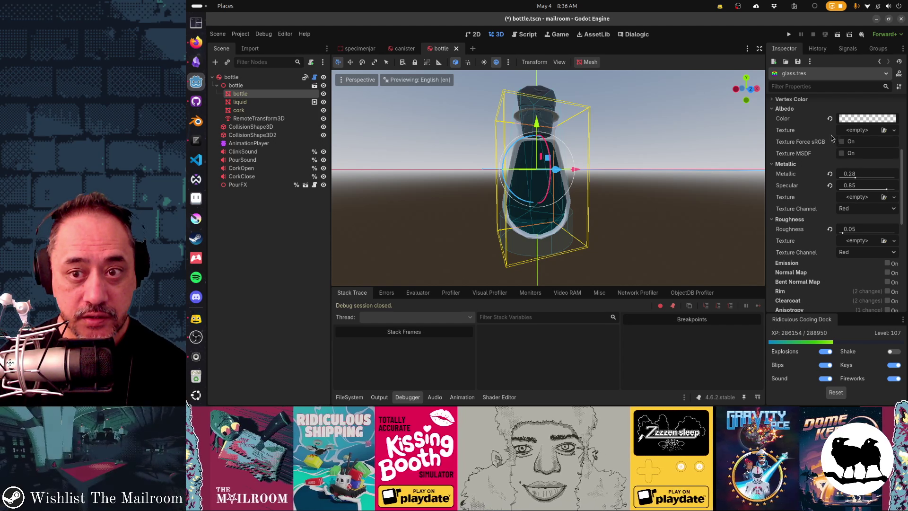
{"action": "left_click", "coordinate": [830, 119]}
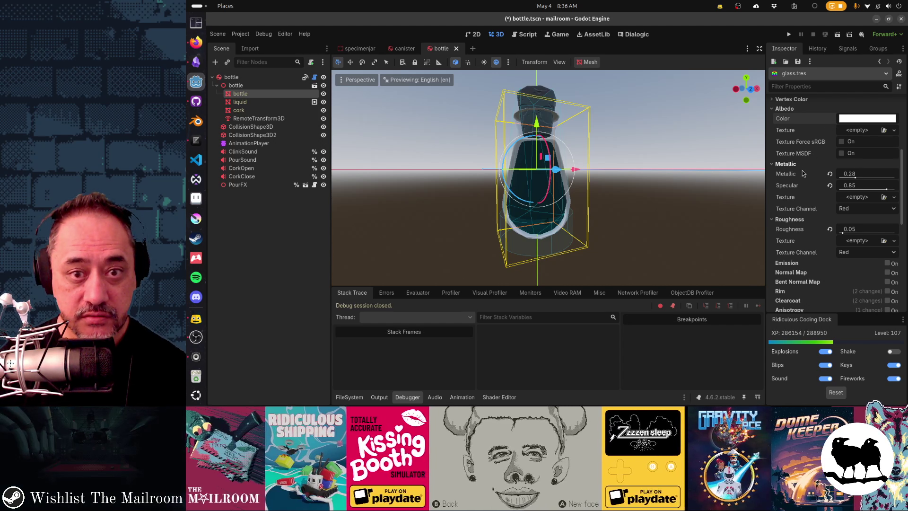
{"action": "mouse_move", "coordinate": [530, 203]}
{"action": "left_mouse_down"}
{"action": "mouse_move", "coordinate": [550, 235]}
{"action": "mouse_move", "coordinate": [467, 219]}
{"action": "mouse_move", "coordinate": [629, 217]}
{"action": "mouse_move", "coordinate": [628, 255]}
{"action": "mouse_move", "coordinate": [523, 202]}
{"action": "mouse_move", "coordinate": [488, 167]}
{"action": "mouse_move", "coordinate": [498, 204]}
{"action": "mouse_move", "coordinate": [400, 195]}
{"action": "mouse_move", "coordinate": [548, 201]}
{"action": "left_mouse_up"}
{"action": "scroll", "coordinate": [523, 202], "scroll_direction": "up", "scroll_amount": 2}
{"action": "scroll", "coordinate": [549, 201], "scroll_direction": "up", "scroll_amount": 3}
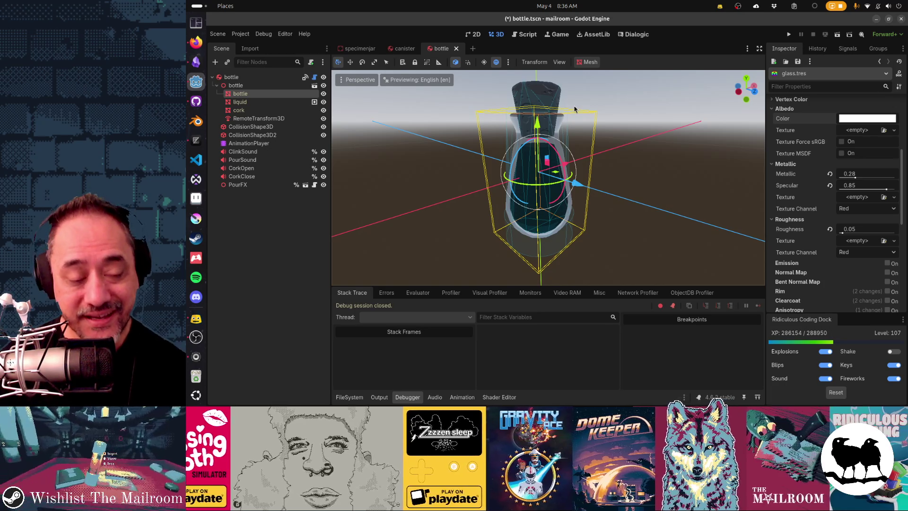
{"action": "mouse_move", "coordinate": [603, 190]}
{"action": "left_mouse_down"}
{"action": "mouse_move", "coordinate": [581, 170]}
{"action": "mouse_move", "coordinate": [615, 198]}
{"action": "mouse_move", "coordinate": [597, 197]}
{"action": "mouse_move", "coordinate": [610, 202]}
{"action": "mouse_move", "coordinate": [464, 105]}
{"action": "left_mouse_up"}
{"action": "scroll", "coordinate": [631, 198], "scroll_direction": "up", "scroll_amount": 2}
{"action": "key", "text": "ctrl+s"}
Review the canister in the viewport, then switch to the specimenjar scene
{"action": "left_click", "coordinate": [405, 48]}
{"action": "mouse_move", "coordinate": [591, 156]}
{"action": "left_mouse_down"}
{"action": "mouse_move", "coordinate": [624, 158]}
{"action": "mouse_move", "coordinate": [596, 159]}
{"action": "mouse_move", "coordinate": [615, 178]}
{"action": "left_mouse_up"}
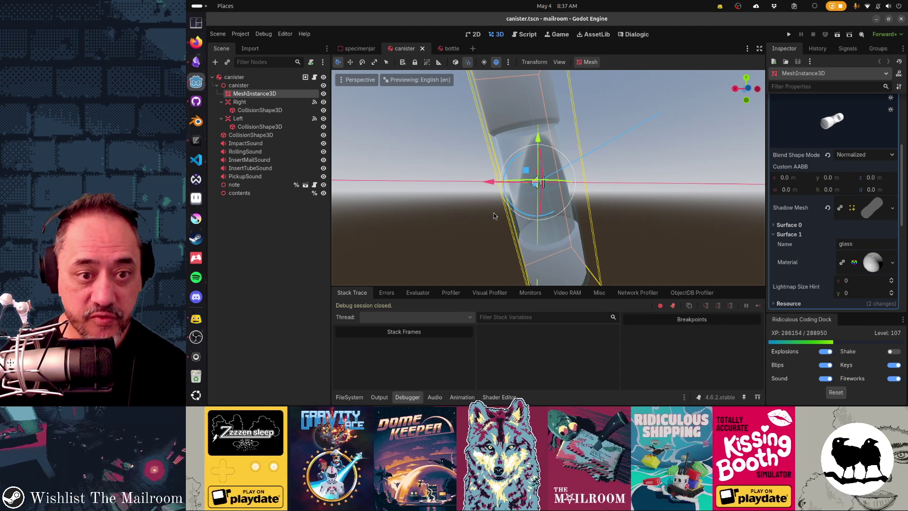
{"action": "left_click_drag", "start_coordinate": [474, 229], "coordinate": [518, 215]}
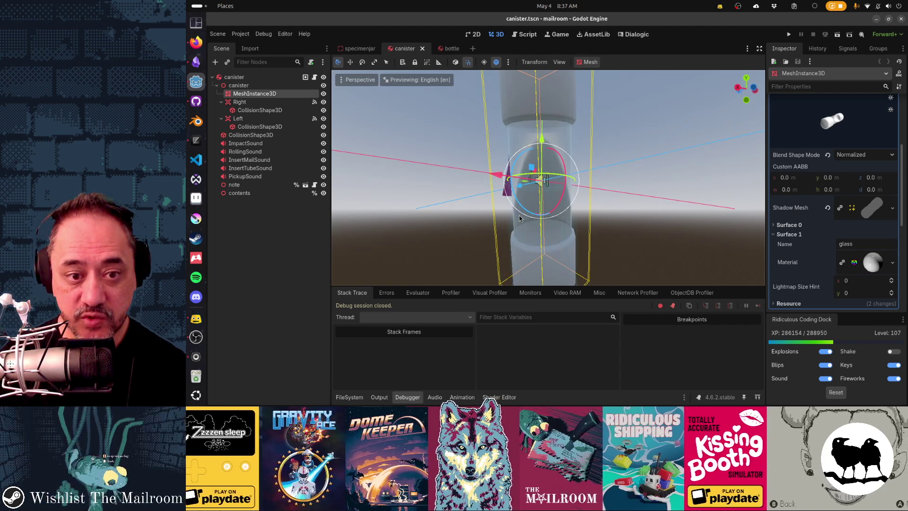
{"action": "mouse_move", "coordinate": [450, 217]}
{"action": "left_mouse_down"}
{"action": "mouse_move", "coordinate": [572, 236]}
{"action": "mouse_move", "coordinate": [460, 219]}
{"action": "mouse_move", "coordinate": [480, 239]}
{"action": "left_mouse_up"}
{"action": "left_click", "coordinate": [362, 49]}
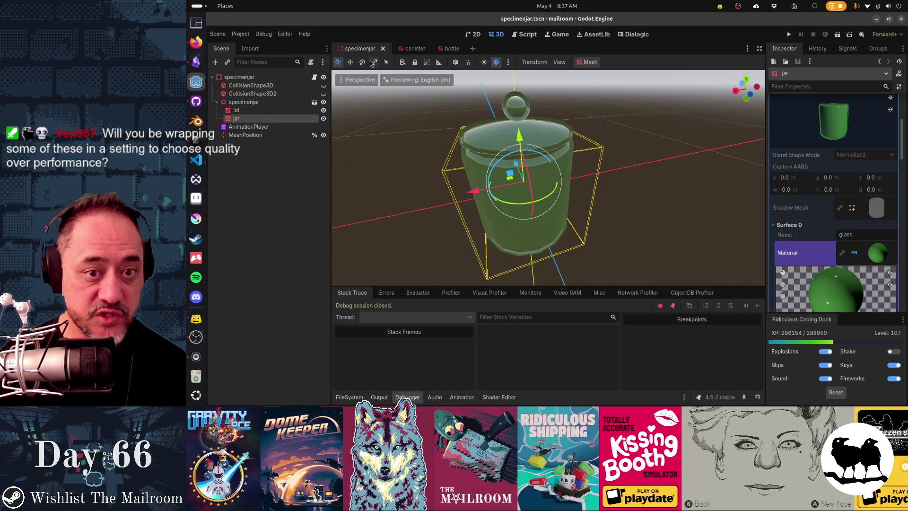
{"action": "scroll", "coordinate": [799, 214], "scroll_direction": "down", "scroll_amount": 5}
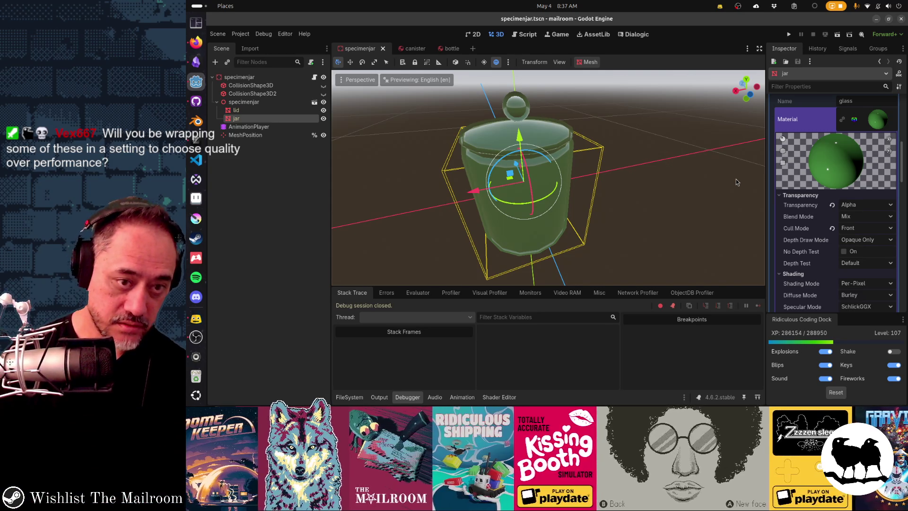
{"action": "key", "text": "shift+alt+o"}
Open specimenjar.tres, disable its transparency and reset its albedo colour
{"action": "type", "text": "specimj"}
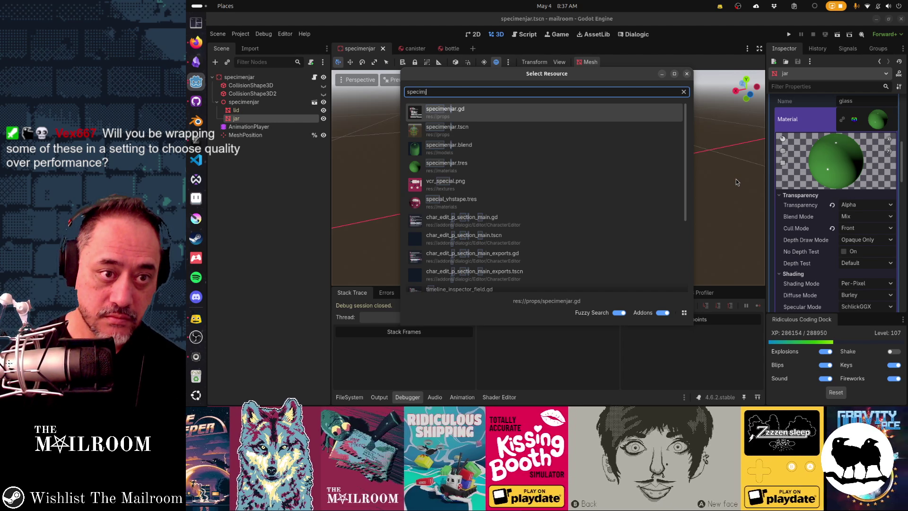
{"action": "key", "text": "Down"}
{"action": "key", "text": "Down"}
{"action": "key", "text": "Down"}
{"action": "key", "text": "Return"}
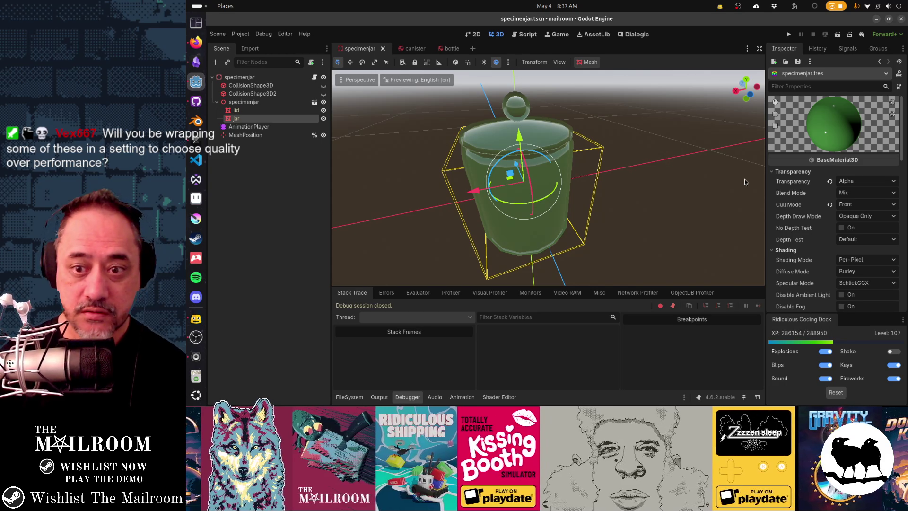
{"action": "left_click", "coordinate": [830, 181]}
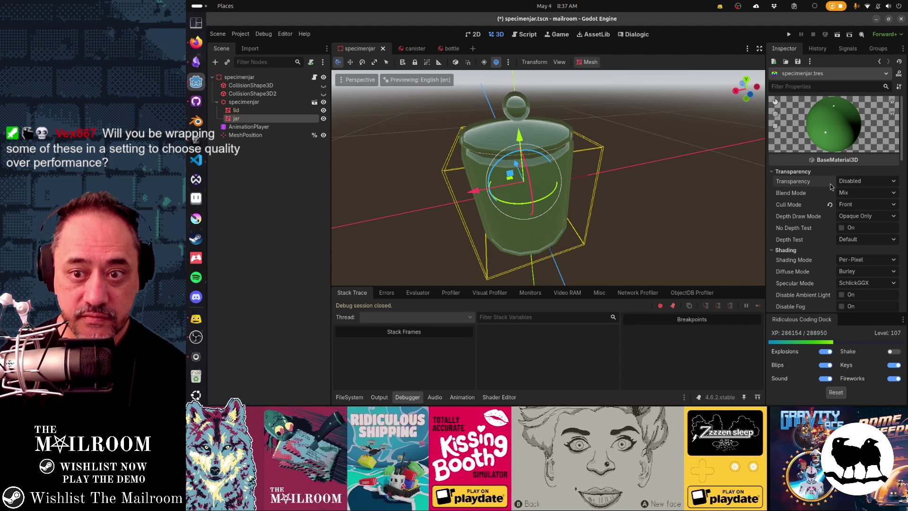
{"action": "scroll", "coordinate": [830, 187], "scroll_direction": "down", "scroll_amount": 4}
{"action": "scroll", "coordinate": [831, 186], "scroll_direction": "down", "scroll_amount": 4}
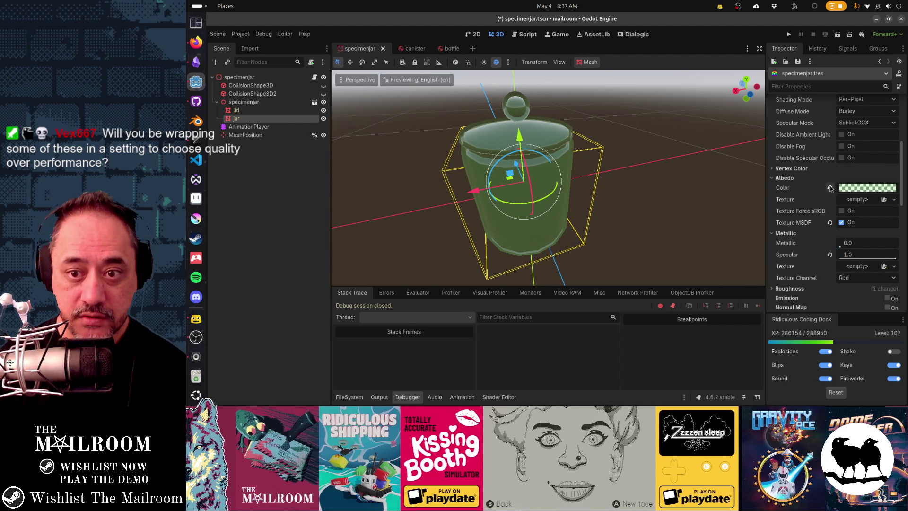
{"action": "left_click", "coordinate": [830, 188]}
Make the jar's albedo an opaque green by removing the alpha from the hex value
{"action": "left_click", "coordinate": [850, 188]}
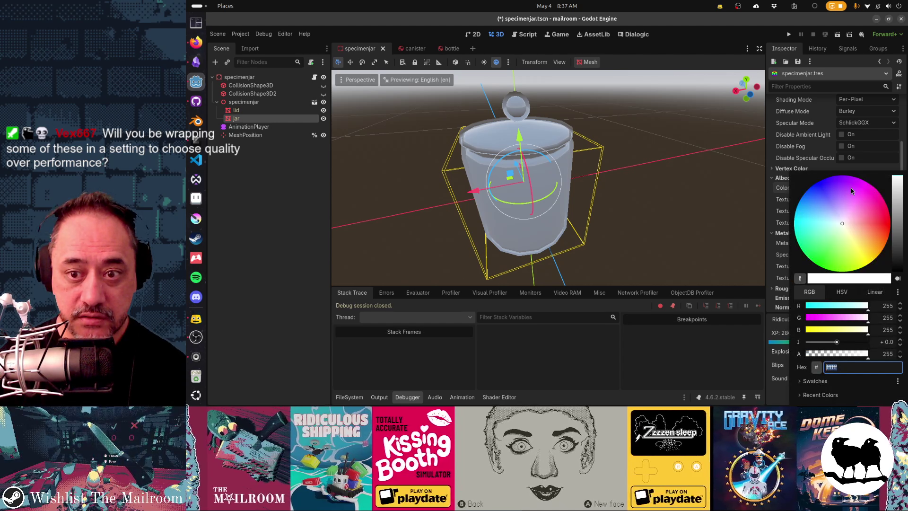
{"action": "left_click", "coordinate": [835, 246]}
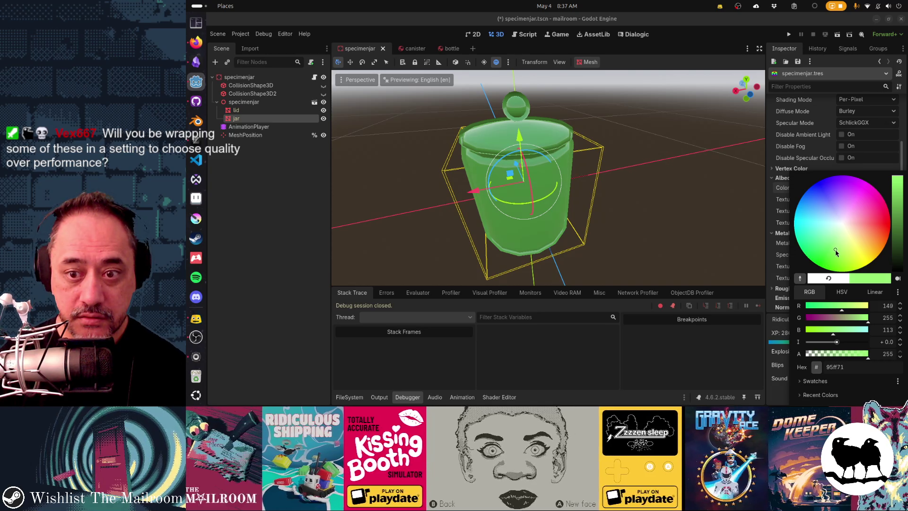
{"action": "key", "text": "Escape"}
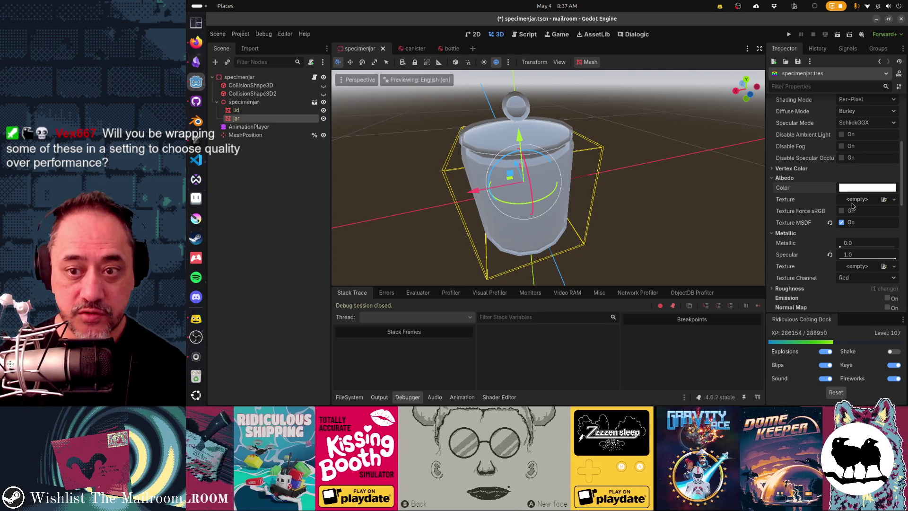
{"action": "key", "text": "ctrl+v"}
{"action": "left_click", "coordinate": [854, 191]}
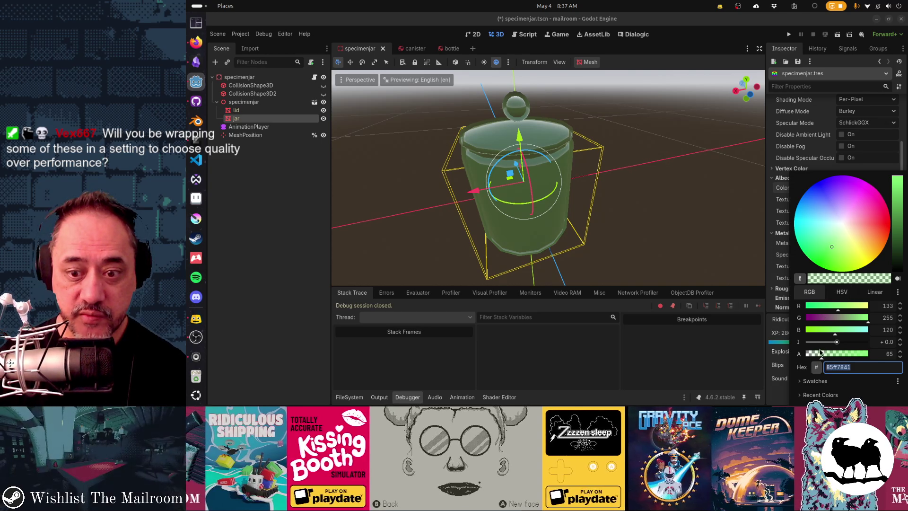
{"action": "key", "text": "End"}
{"action": "key", "text": "BackSpace"}
{"action": "key", "text": "BackSpace"}
{"action": "key", "text": "Return"}
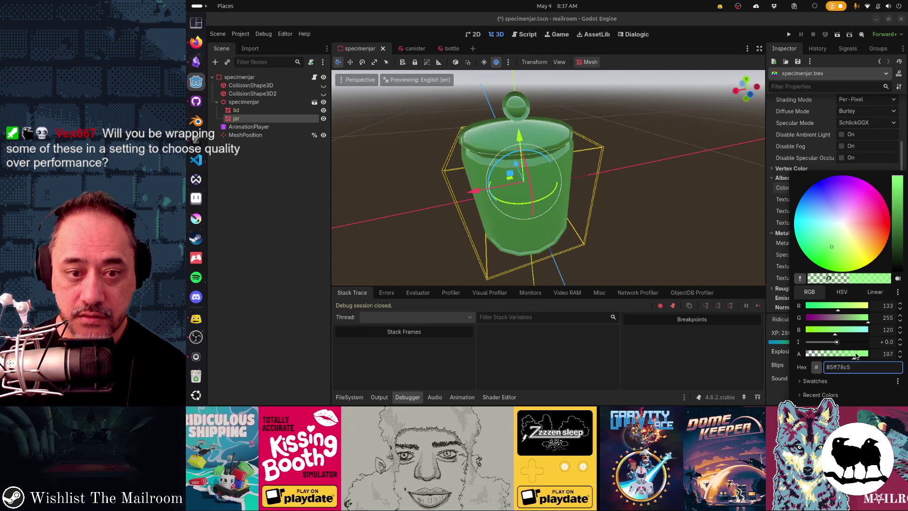
{"action": "left_click", "coordinate": [783, 239]}
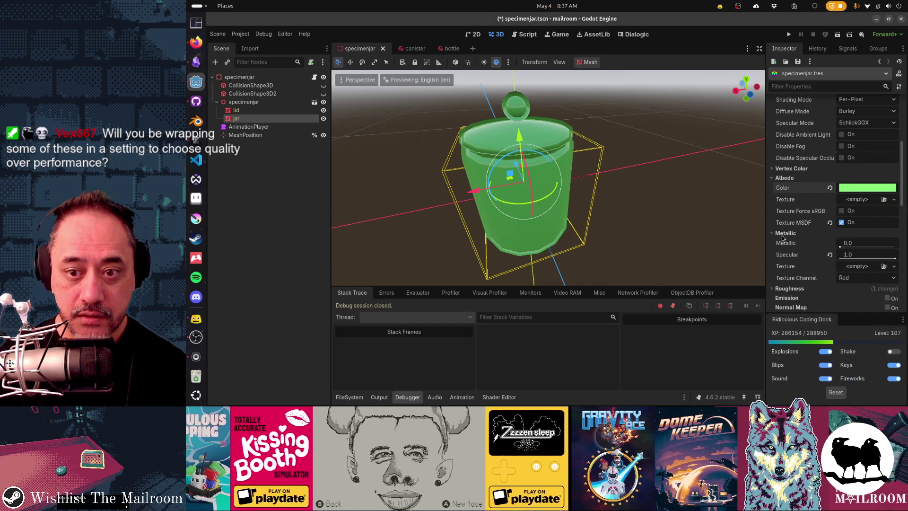
Turn off refraction on the jar material and save the specimen jar scene
{"action": "scroll", "coordinate": [782, 239], "scroll_direction": "down", "scroll_amount": 3}
{"action": "scroll", "coordinate": [783, 238], "scroll_direction": "up", "scroll_amount": 5}
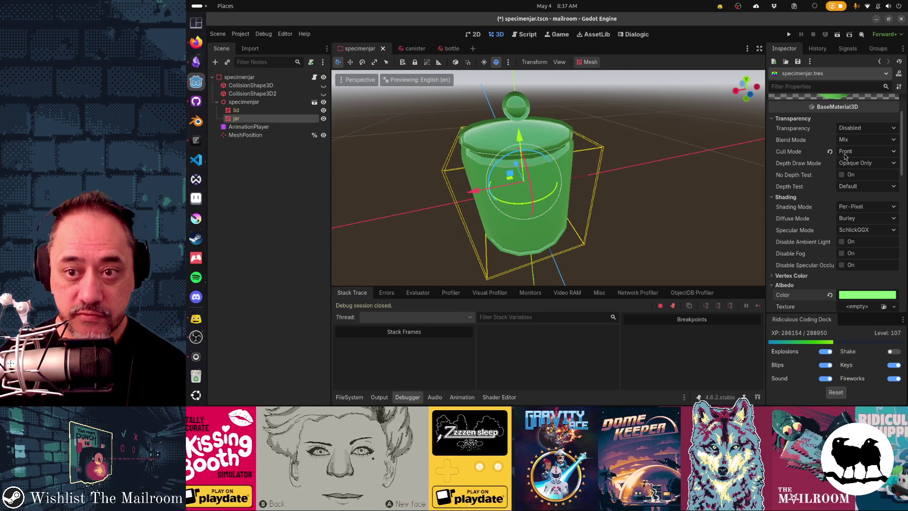
{"action": "scroll", "coordinate": [842, 234], "scroll_direction": "down", "scroll_amount": 3}
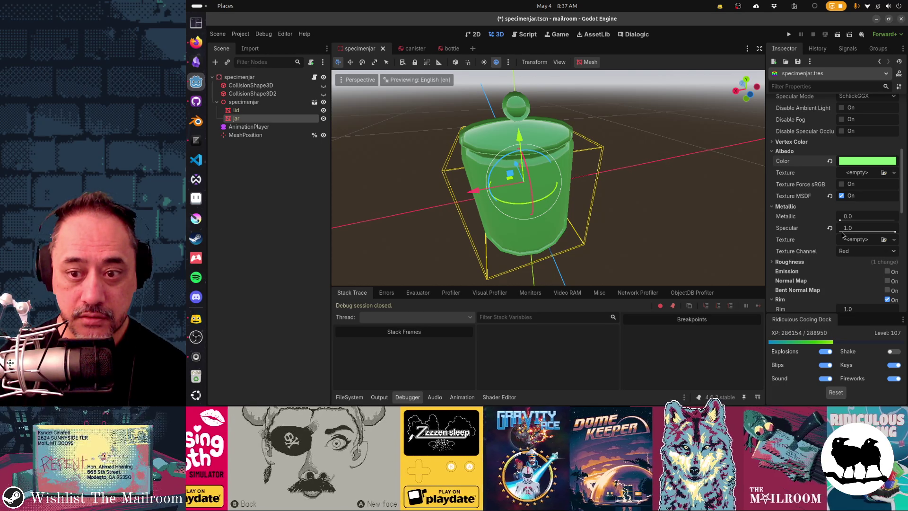
{"action": "scroll", "coordinate": [842, 235], "scroll_direction": "down", "scroll_amount": 2}
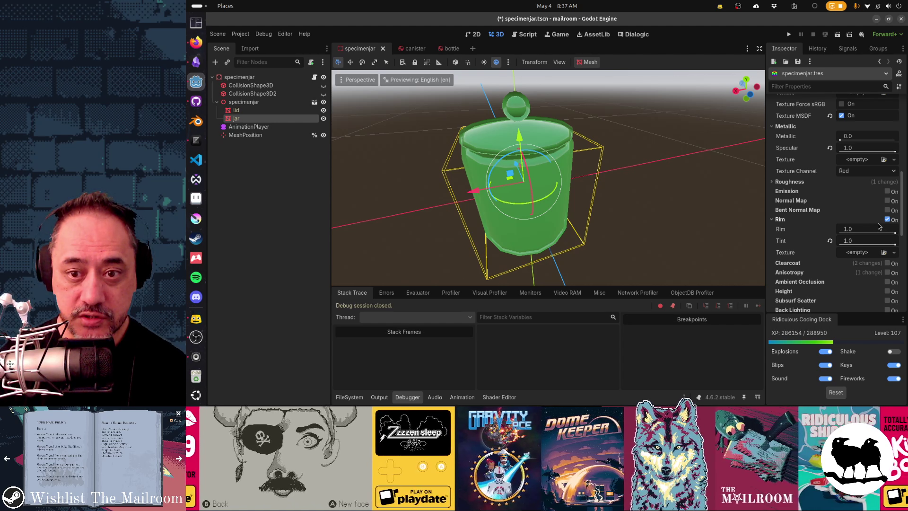
{"action": "scroll", "coordinate": [889, 225], "scroll_direction": "down", "scroll_amount": 1}
{"action": "scroll", "coordinate": [889, 224], "scroll_direction": "down", "scroll_amount": 2}
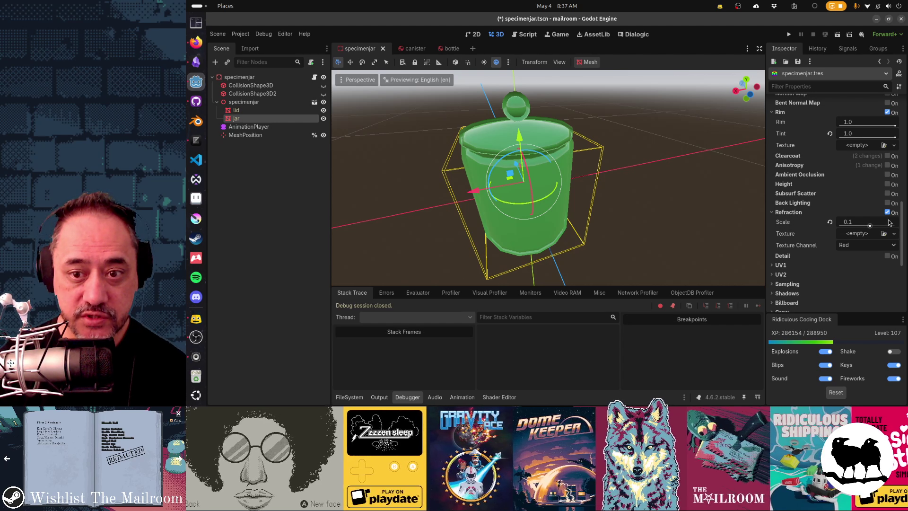
{"action": "left_click", "coordinate": [888, 212]}
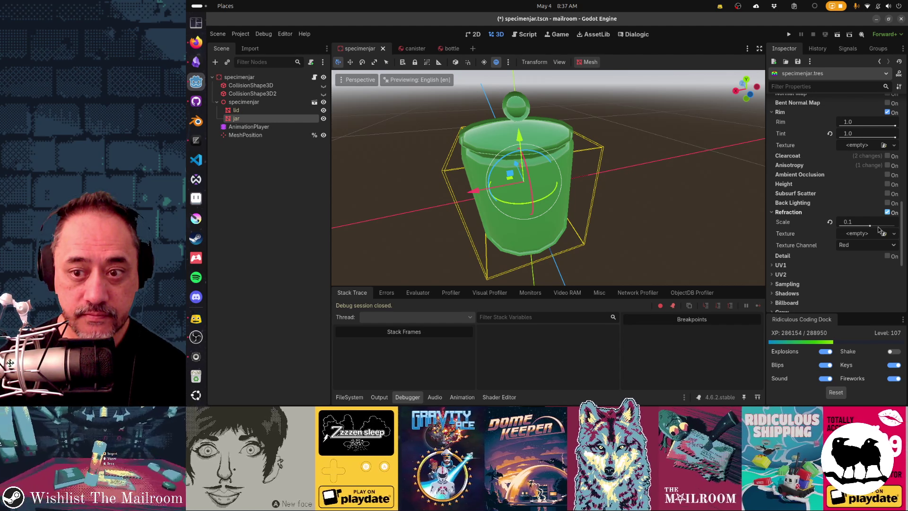
{"action": "mouse_move", "coordinate": [615, 156]}
{"action": "left_mouse_down"}
{"action": "mouse_move", "coordinate": [484, 181]}
{"action": "mouse_move", "coordinate": [575, 197]}
{"action": "left_mouse_up"}
{"action": "key", "text": "ctrl+s"}
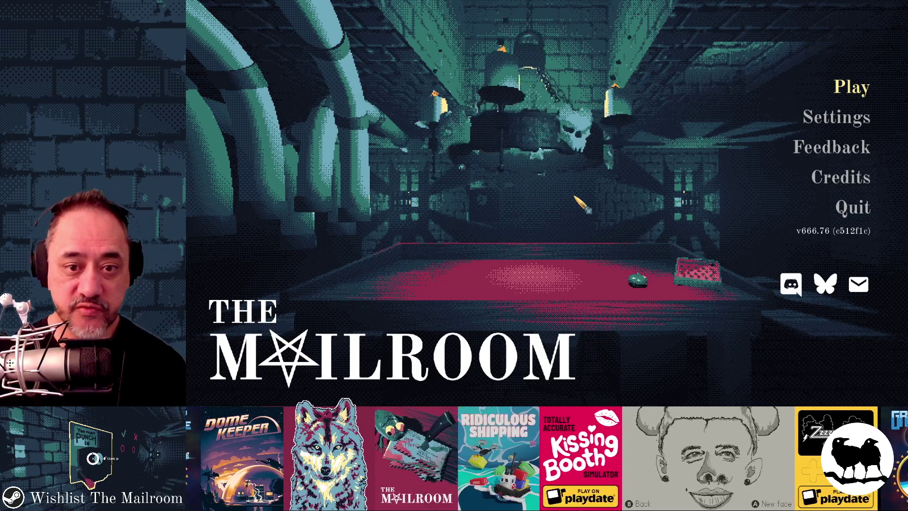
{"action": "key", "text": "Return"}
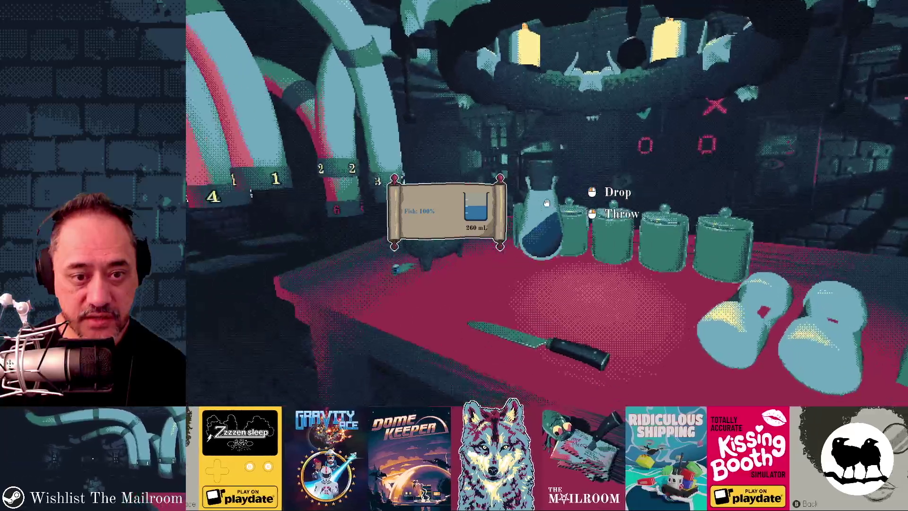
{"action": "left_click", "coordinate": [546, 203]}
{"action": "left_click", "coordinate": [546, 202]}
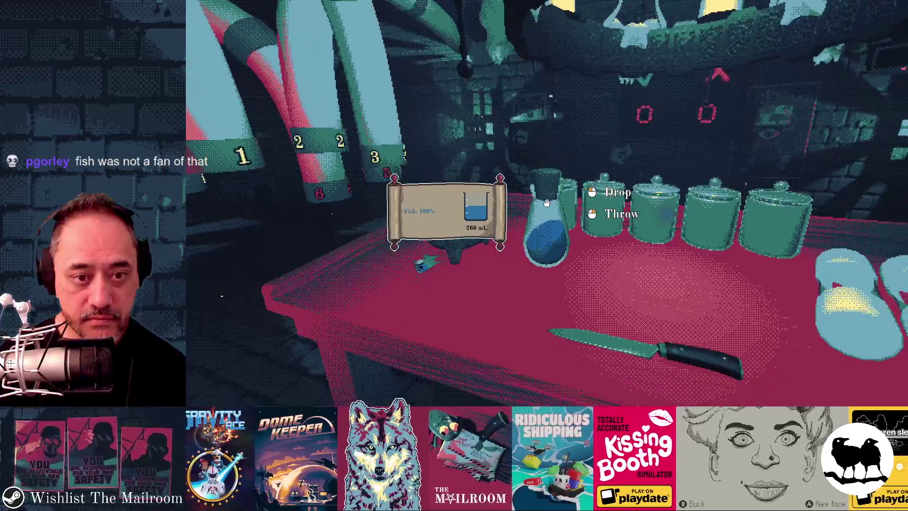
{"action": "left_click", "coordinate": [546, 202]}
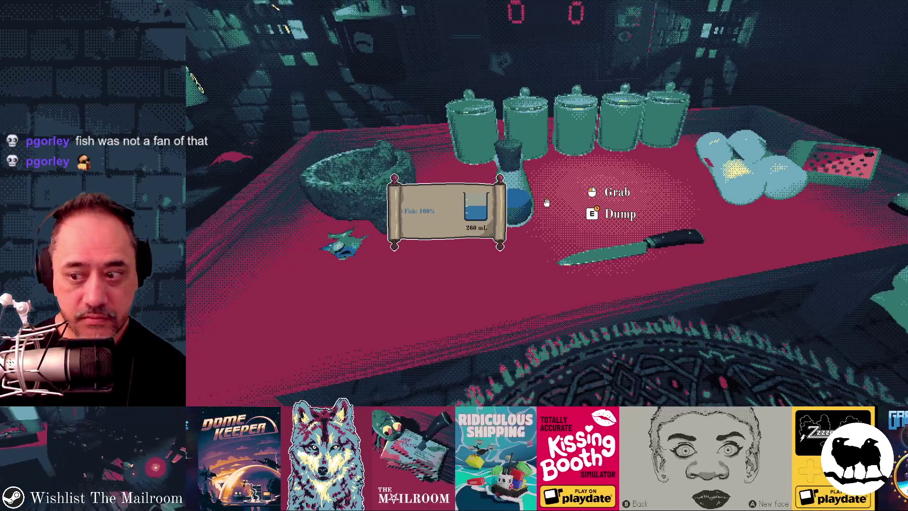
{"action": "key", "text": "F8"}
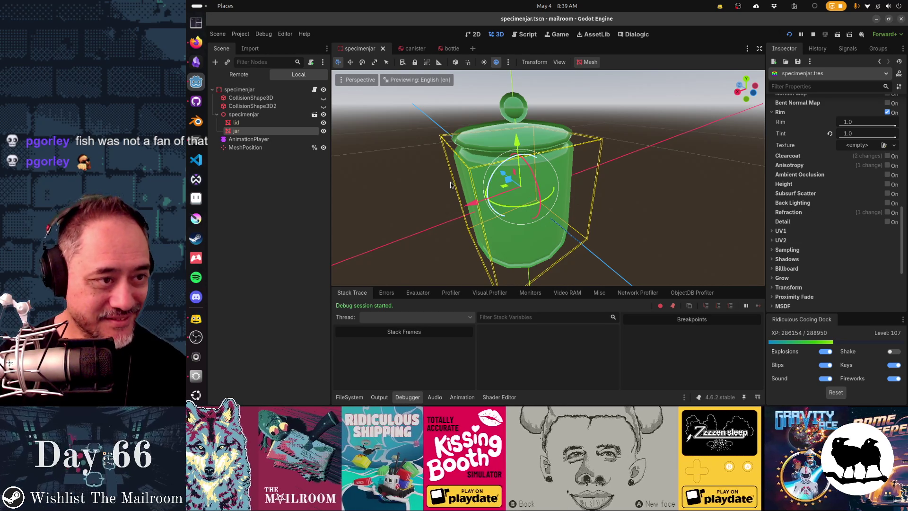
{"action": "scroll", "coordinate": [824, 220], "scroll_direction": "up", "scroll_amount": 10}
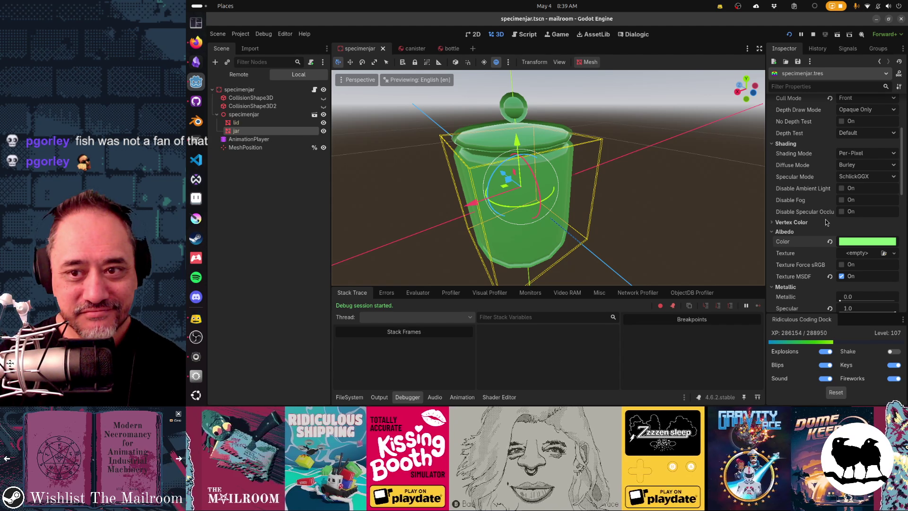
{"action": "scroll", "coordinate": [826, 222], "scroll_direction": "up", "scroll_amount": 5}
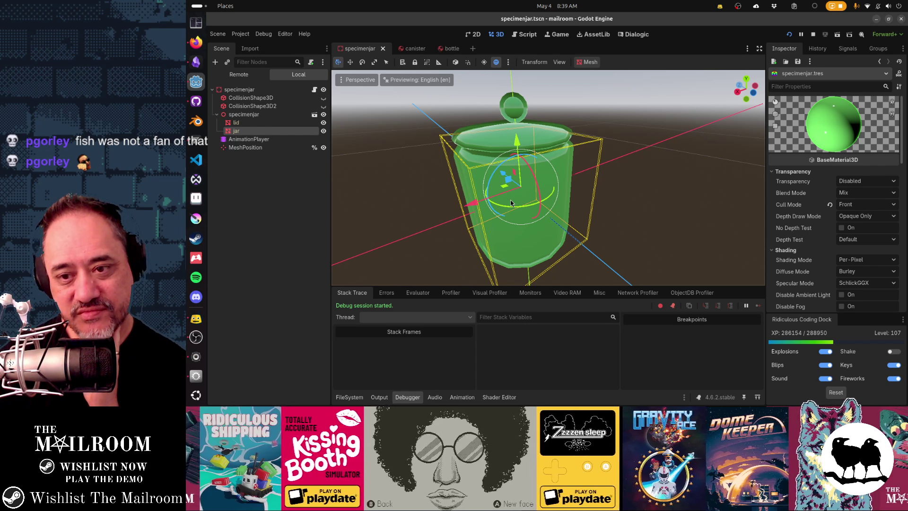
{"action": "mouse_move", "coordinate": [466, 199]}
{"action": "left_mouse_down"}
{"action": "mouse_move", "coordinate": [473, 160]}
{"action": "mouse_move", "coordinate": [404, 164]}
{"action": "mouse_move", "coordinate": [449, 171]}
{"action": "mouse_move", "coordinate": [418, 157]}
{"action": "mouse_move", "coordinate": [446, 171]}
{"action": "left_mouse_up"}
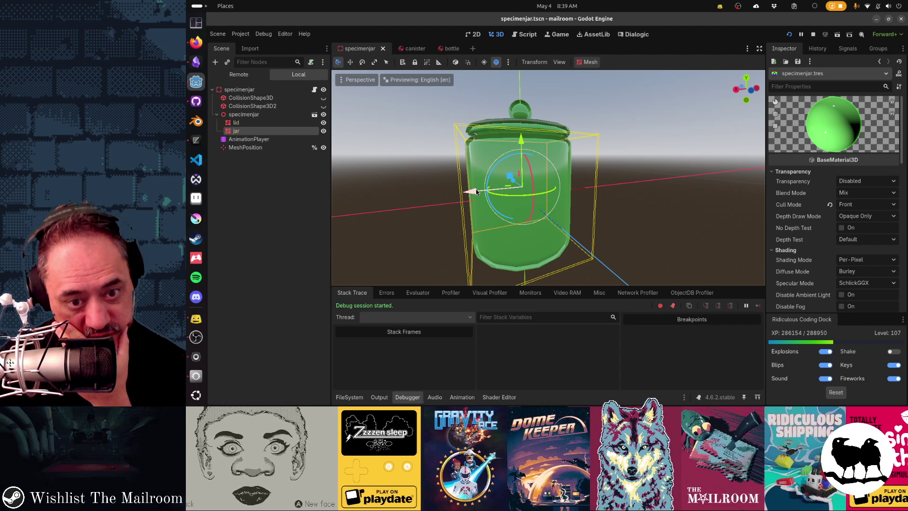
{"action": "left_click_drag", "start_coordinate": [478, 191], "coordinate": [586, 160]}
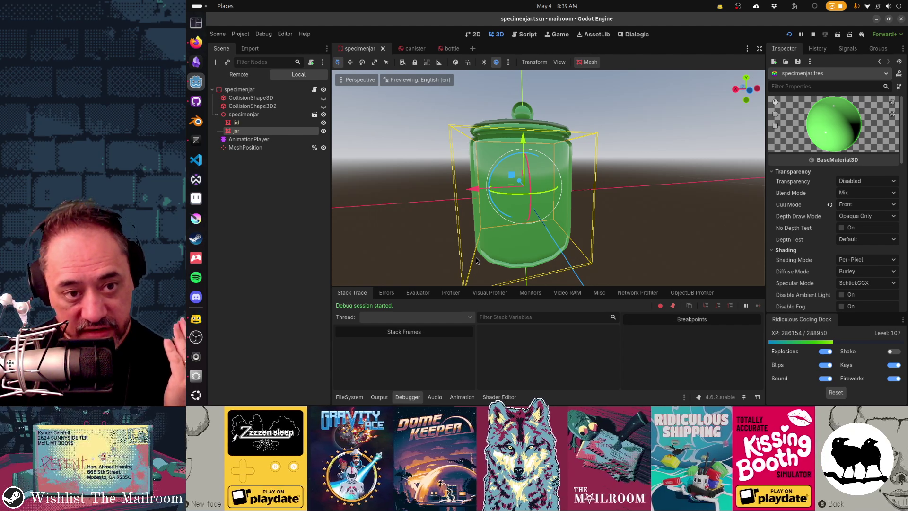
{"action": "left_click", "coordinate": [865, 203]}
{"action": "left_click", "coordinate": [858, 235]}
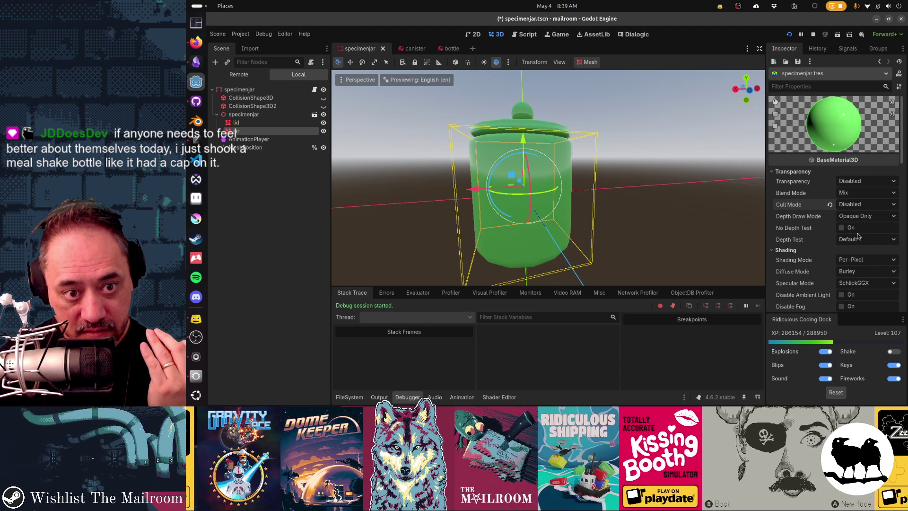
{"action": "left_click", "coordinate": [844, 206]}
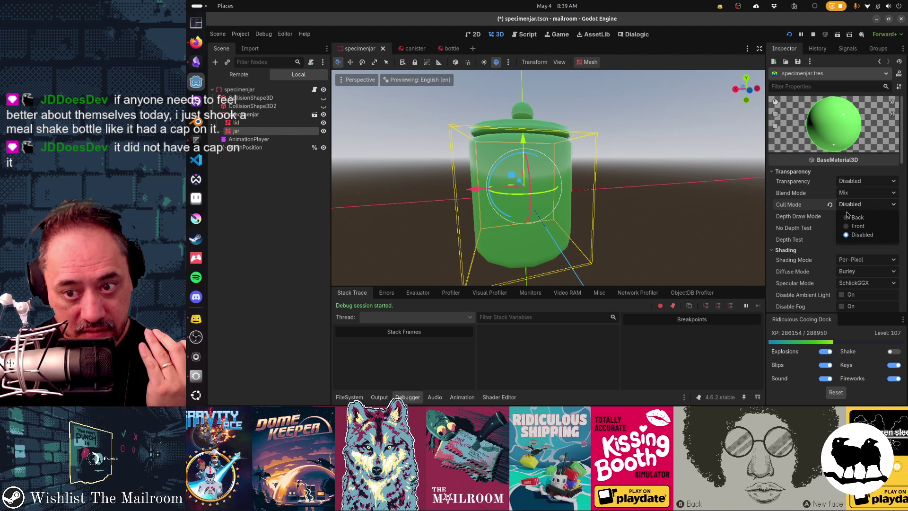
{"action": "key", "text": "Escape"}
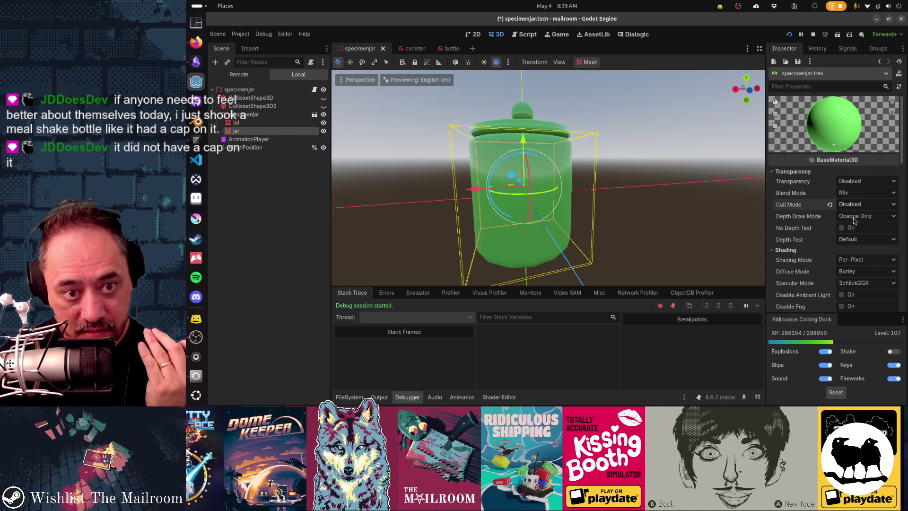
{"action": "left_click", "coordinate": [850, 206]}
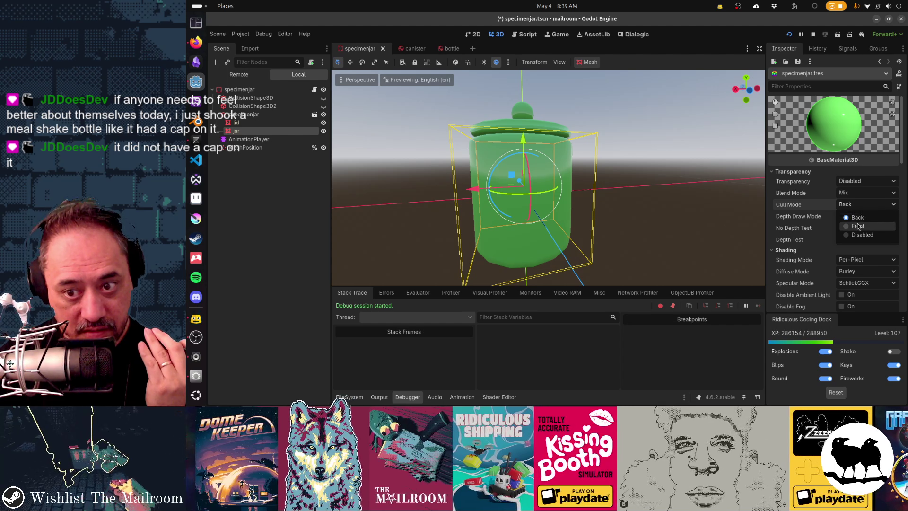
{"action": "left_click", "coordinate": [859, 227]}
{"action": "scroll", "coordinate": [591, 228], "scroll_direction": "down", "scroll_amount": 3}
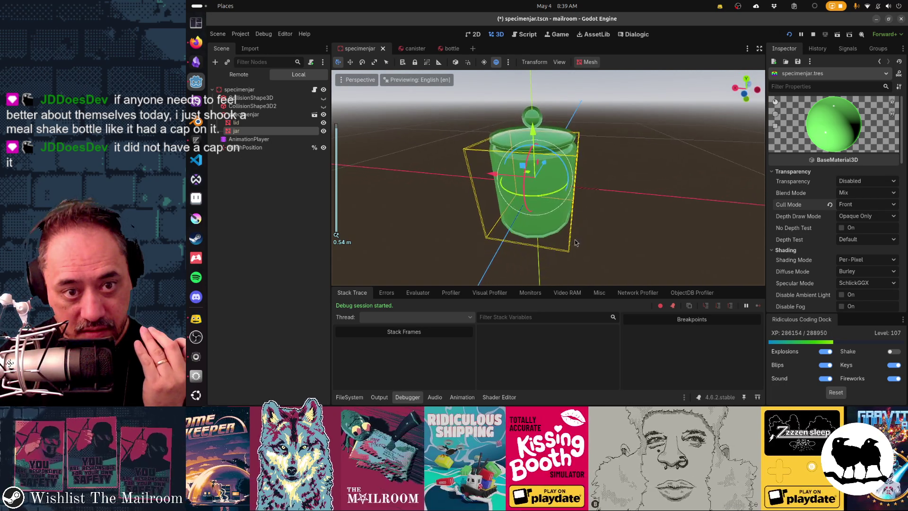
{"action": "left_click_drag", "start_coordinate": [594, 241], "coordinate": [586, 242]}
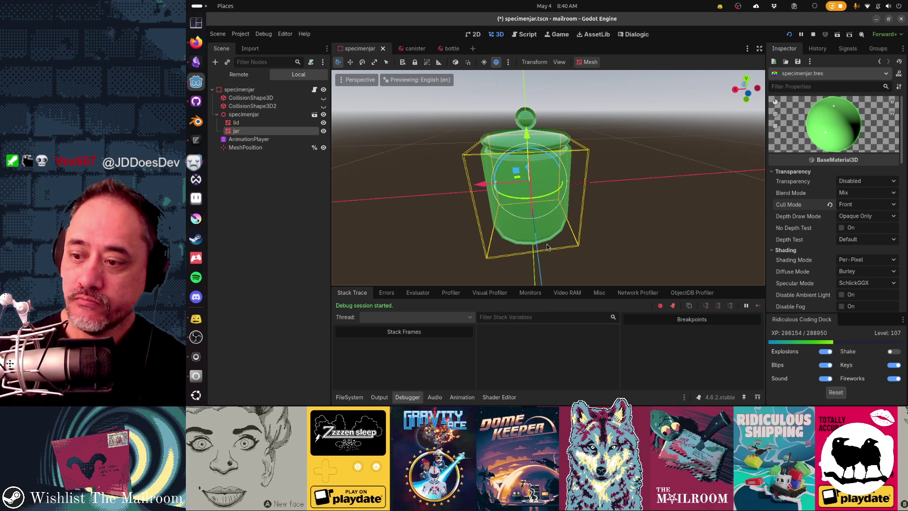
Close the paused mailroom (DEBUG) game window and cycle windows toward GitHub Desktop
{"action": "key", "text": "alt+Tab"}
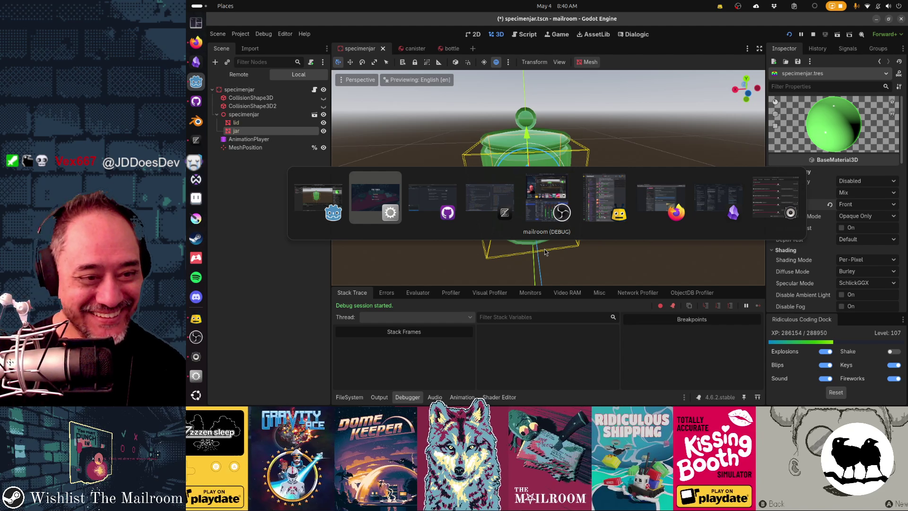
{"action": "key", "text": "alt"}
{"action": "key", "text": "alt+F4"}
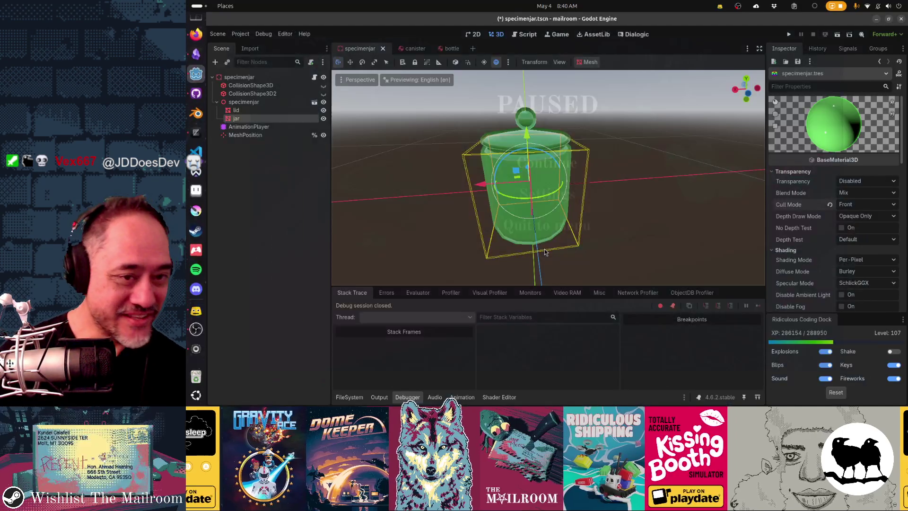
{"action": "key", "text": "alt+Tab"}
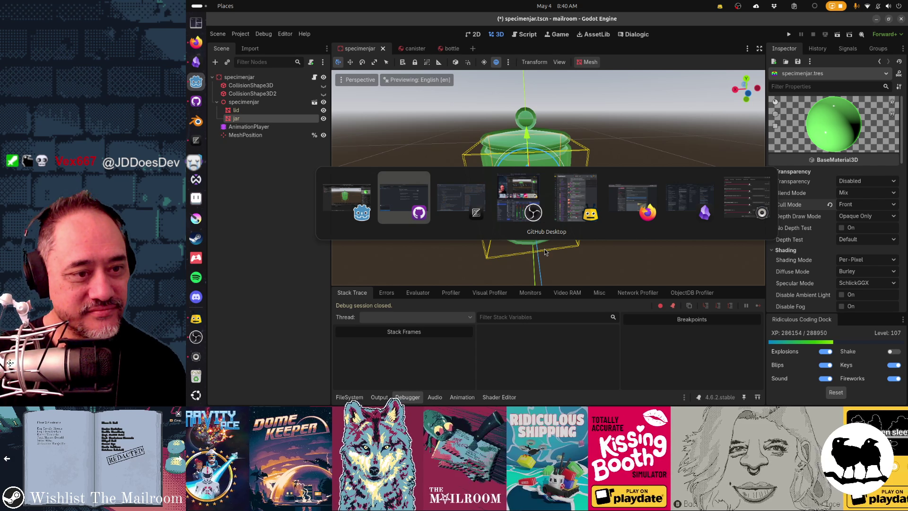
{"action": "key", "text": "alt+Tab"}
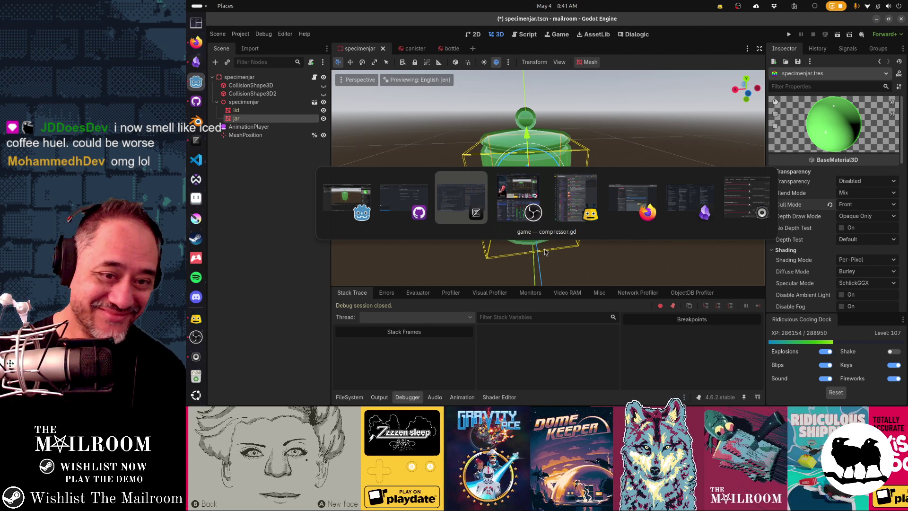
In GitHub Desktop, start Discard all changes, then cancel to keep the four changes
{"action": "key", "text": "alt+shift+Tab"}
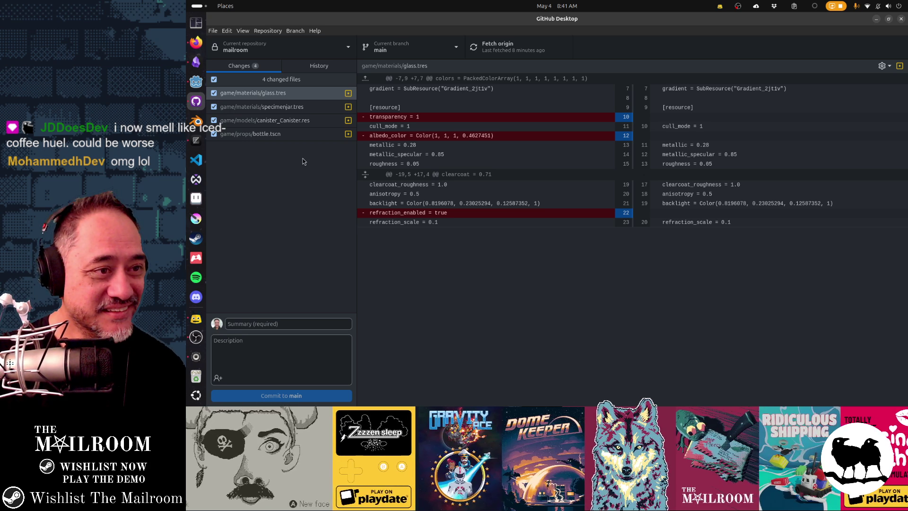
{"action": "right_click", "coordinate": [292, 80]}
{"action": "left_click", "coordinate": [303, 89]}
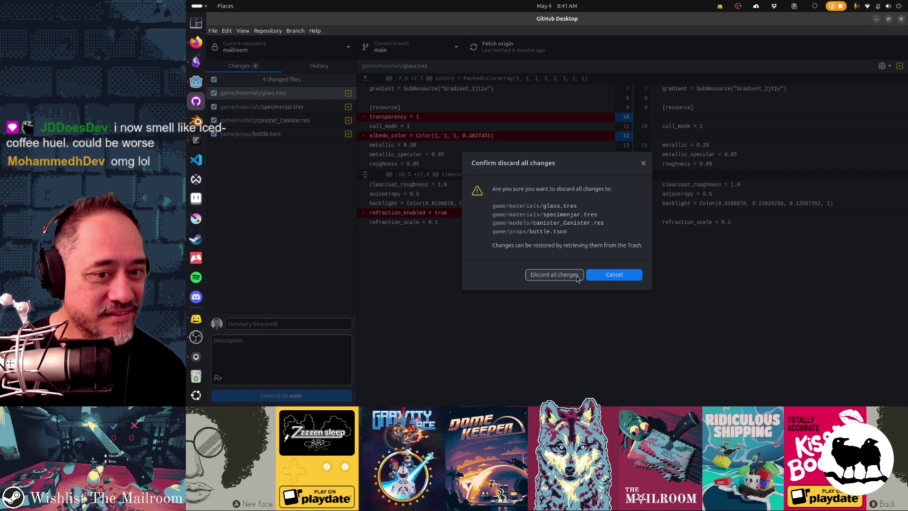
{"action": "left_click", "coordinate": [607, 279]}
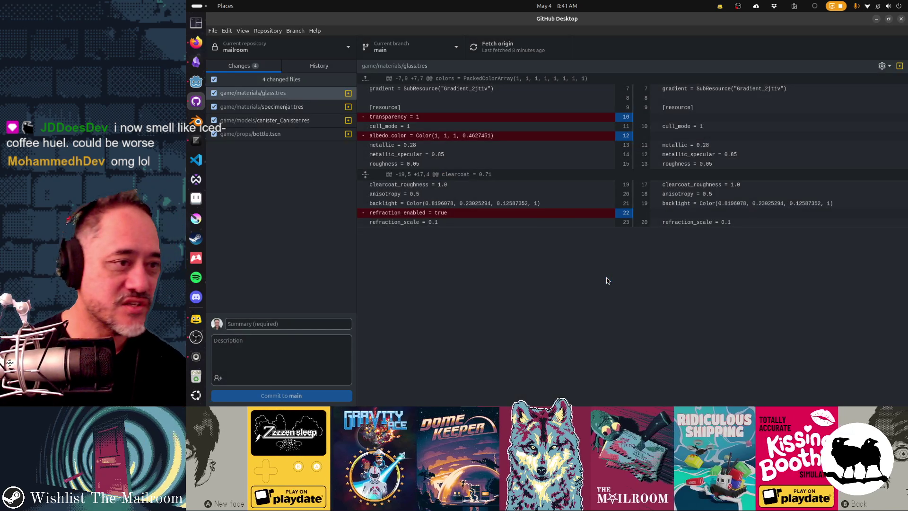
Back in Godot, save the jar scene and run the game with F5
{"action": "key", "text": "alt+Tab"}
{"action": "key", "text": "alt+Tab"}
{"action": "key", "text": "alt+Tab"}
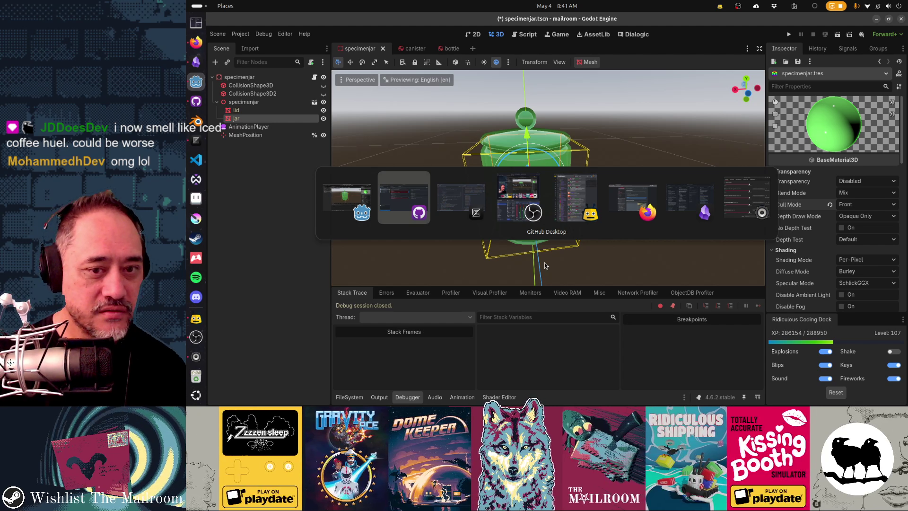
{"action": "key", "text": "Escape"}
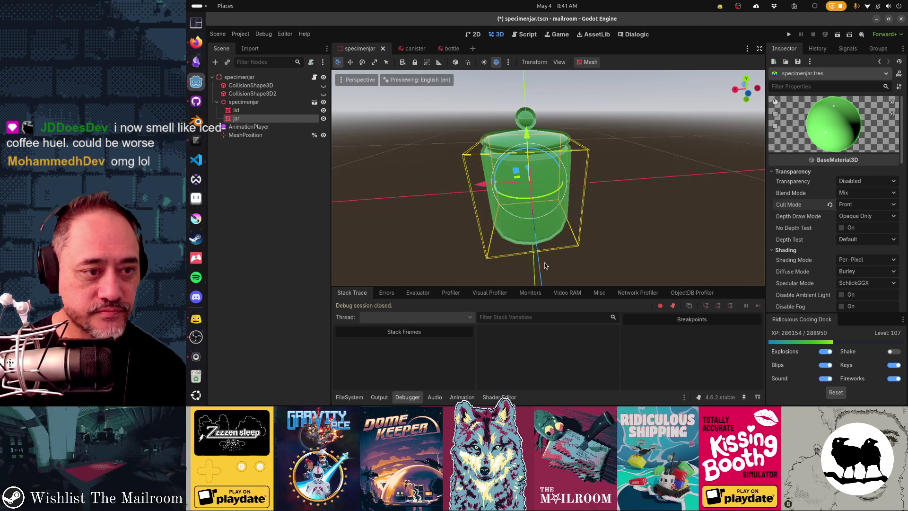
{"action": "key", "text": "ctrl+s"}
{"action": "key", "text": "F5"}
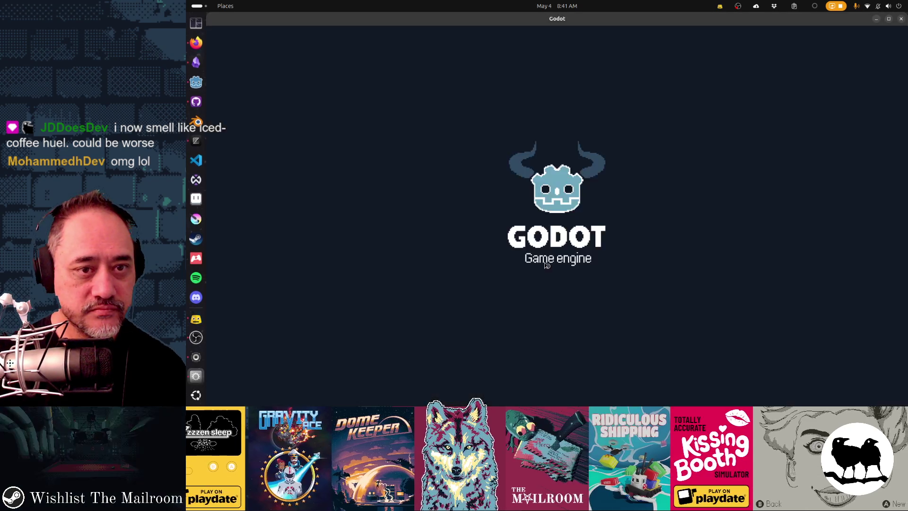
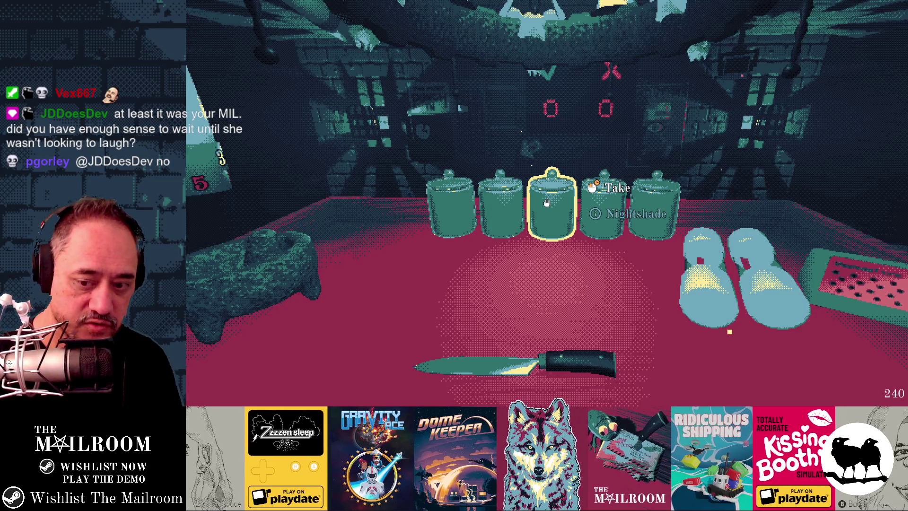
Discard all four uncommitted changes in GitHub Desktop, then reload the reverted jar scene in Godot
{"action": "key", "text": "alt+Tab"}
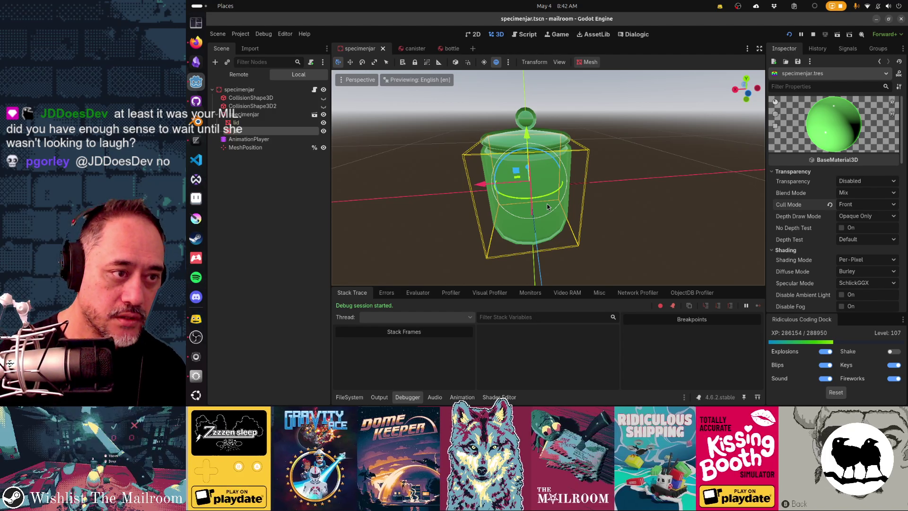
{"action": "key", "text": "alt+Tab"}
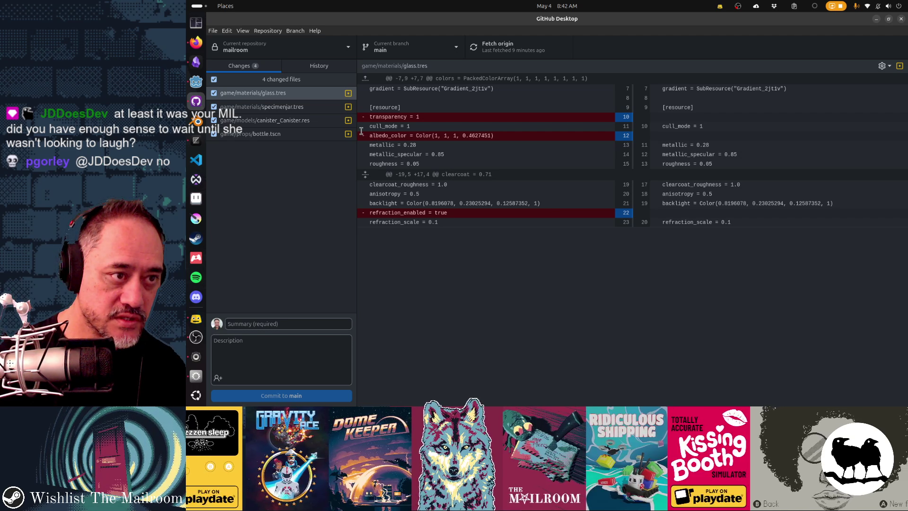
{"action": "right_click", "coordinate": [319, 83]}
{"action": "left_click", "coordinate": [359, 88]}
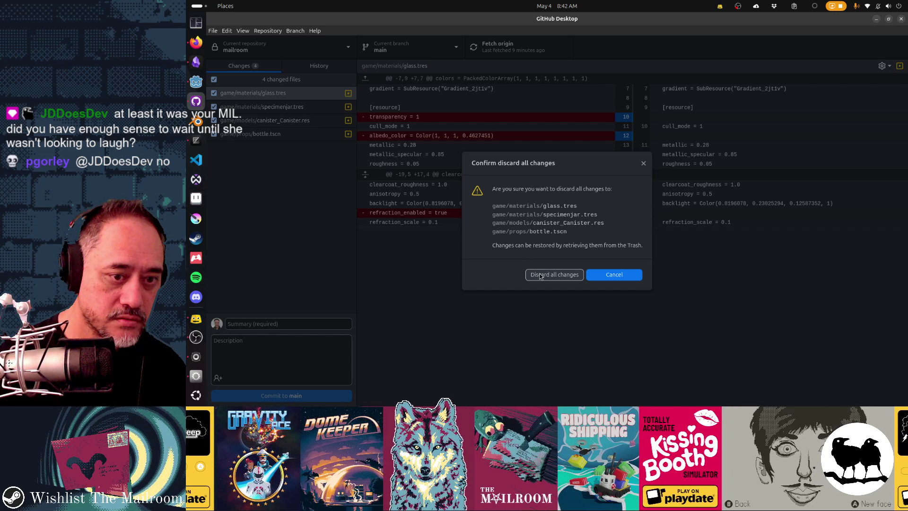
{"action": "left_click", "coordinate": [540, 275]}
{"action": "key", "text": "alt+Tab"}
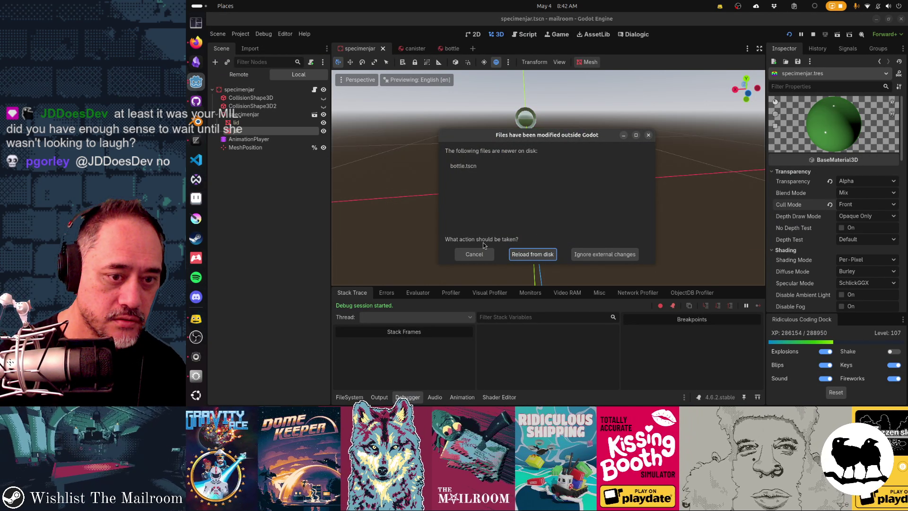
{"action": "left_click", "coordinate": [531, 254]}
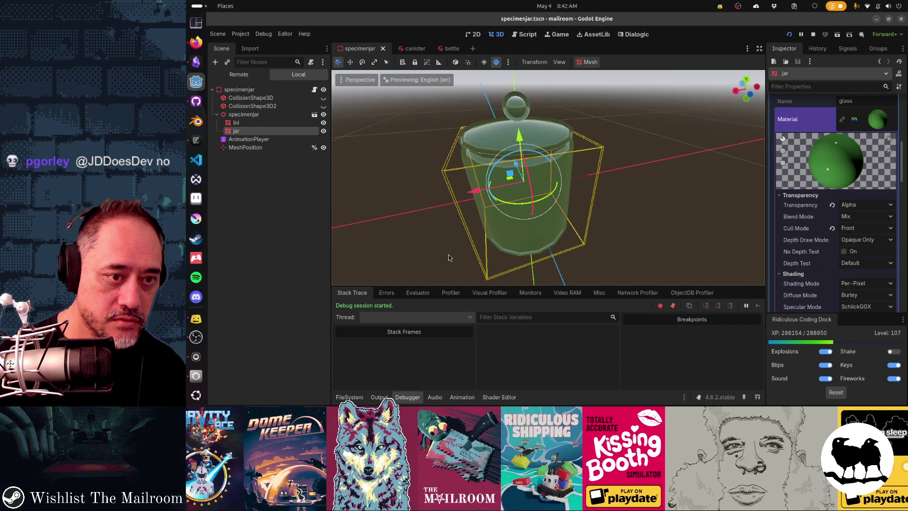
Unpause and close the running game, then launch the project again with F5
{"action": "key", "text": "alt+Tab"}
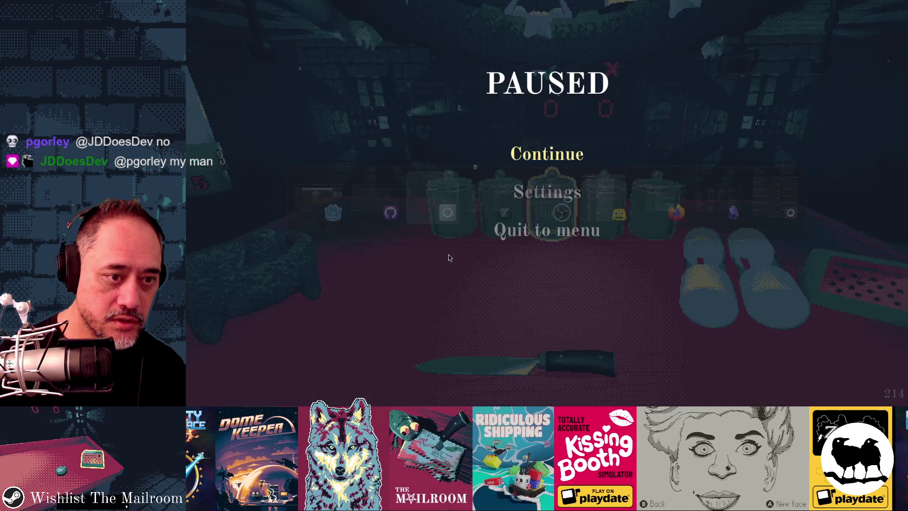
{"action": "key", "text": "Escape"}
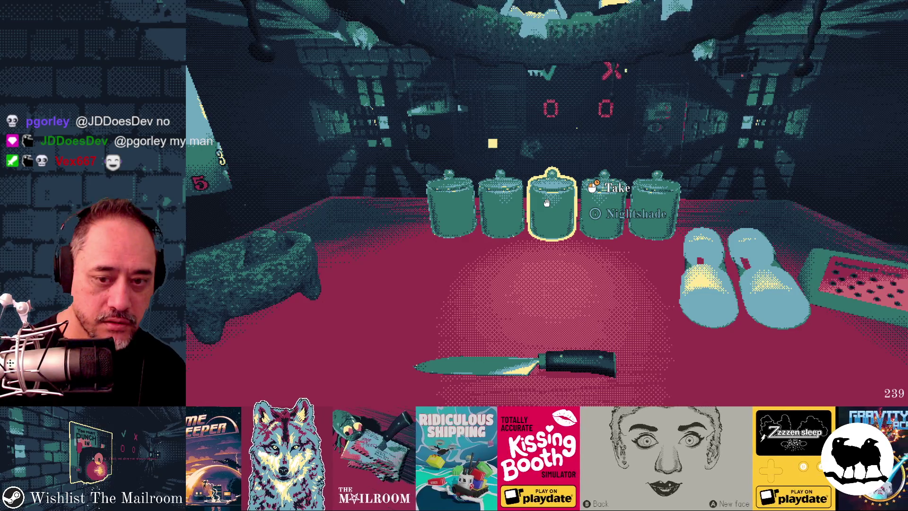
{"action": "key", "text": "alt+F4"}
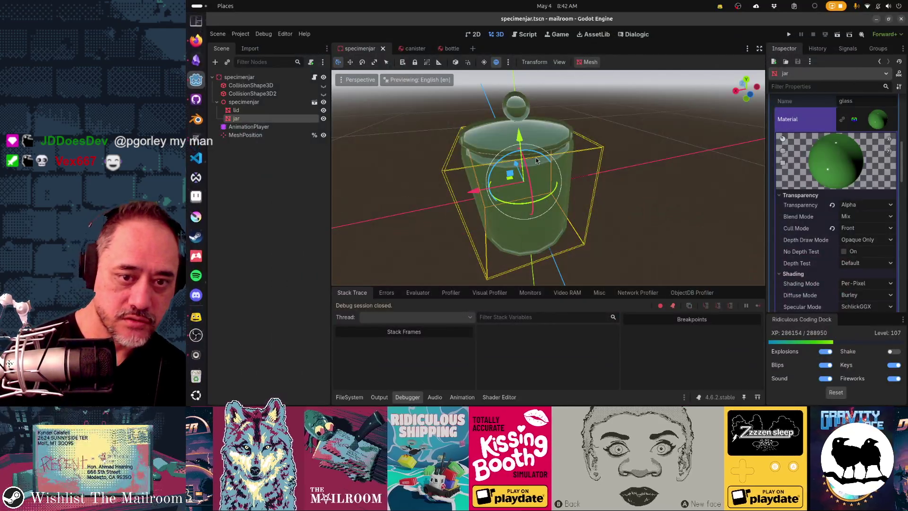
{"action": "key", "text": "F5"}
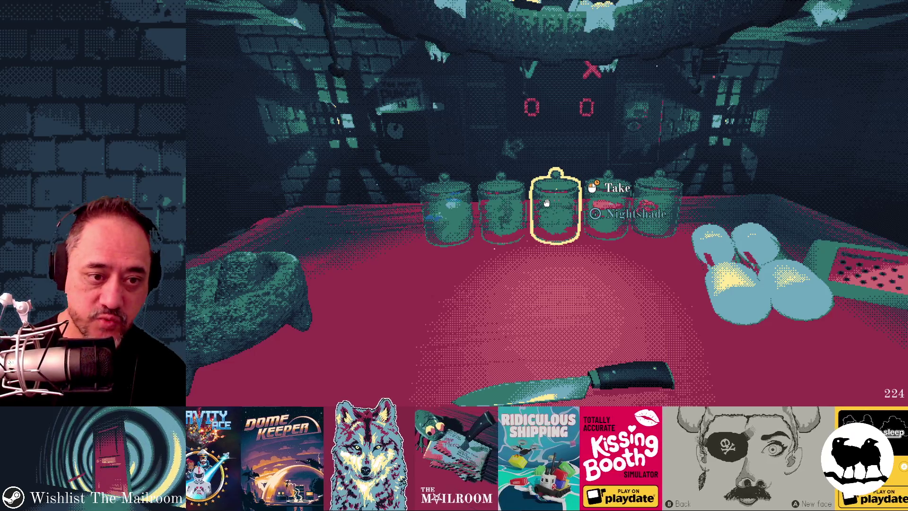
Grab the middle bottle from the shelf, carry it toward the arched door, and release it
{"action": "right_click", "coordinate": [547, 203]}
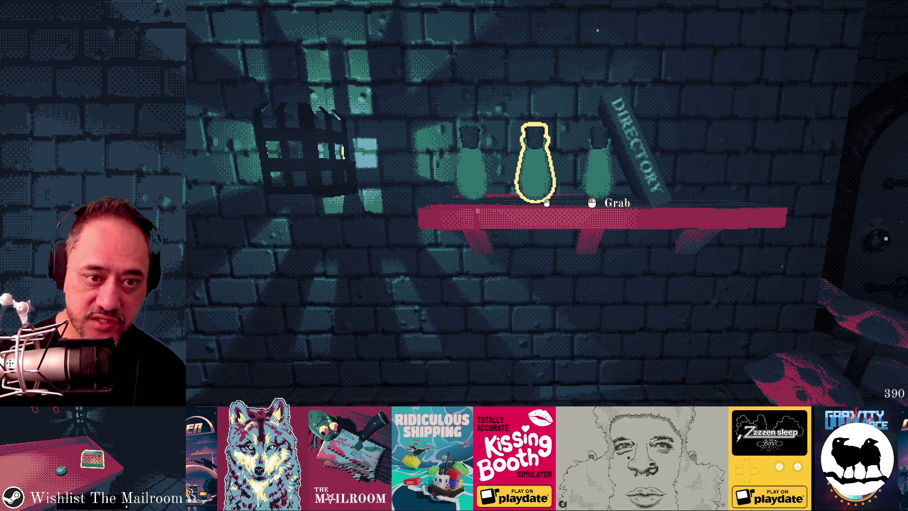
{"action": "left_click", "coordinate": [546, 203]}
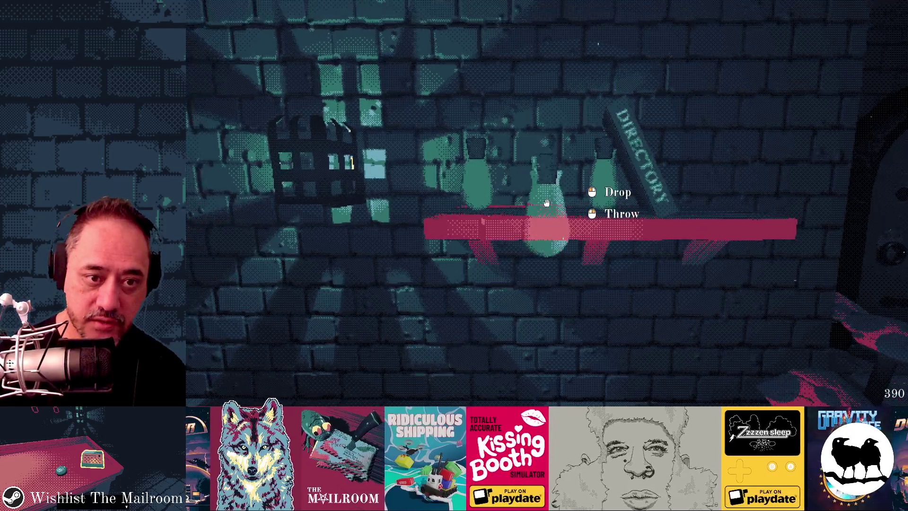
{"action": "key", "text": "w"}
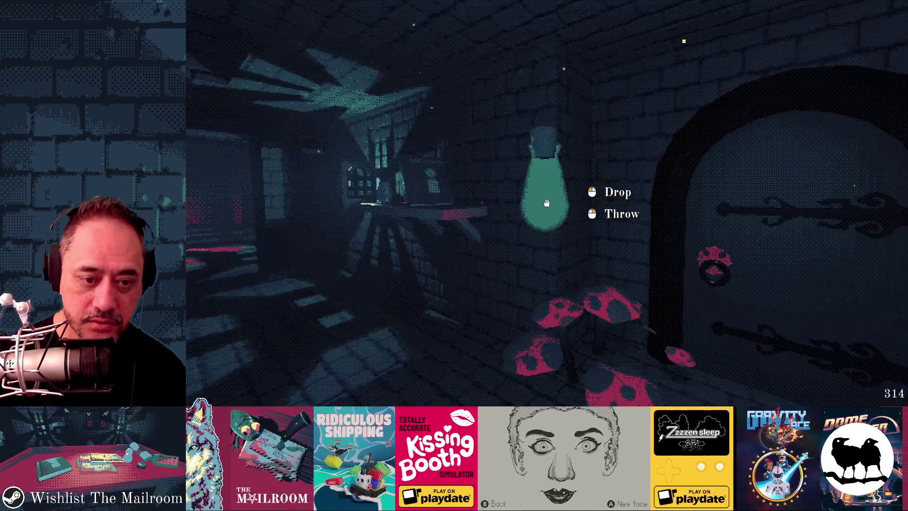
{"action": "left_click", "coordinate": [546, 202]}
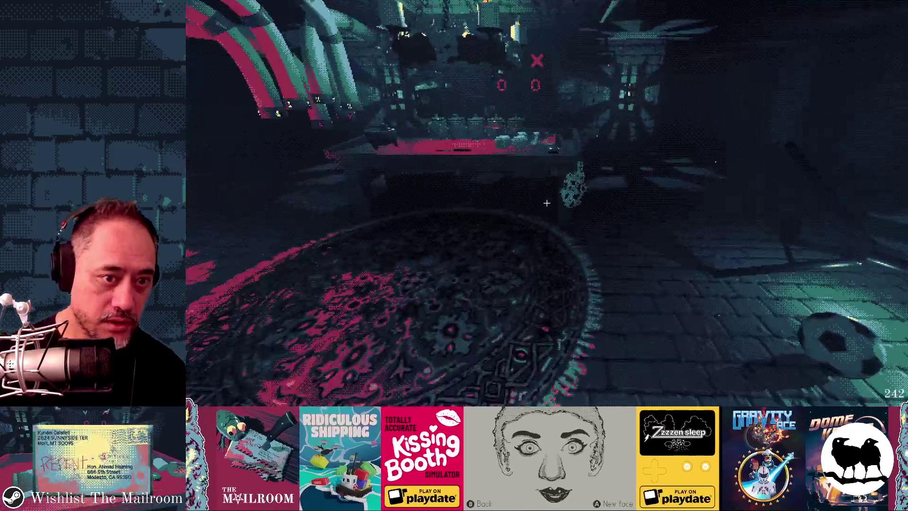
Pick up the canister, carry it around the table, drop it back on the table, and stop the game
{"action": "key", "text": "w"}
{"action": "left_click", "coordinate": [547, 202]}
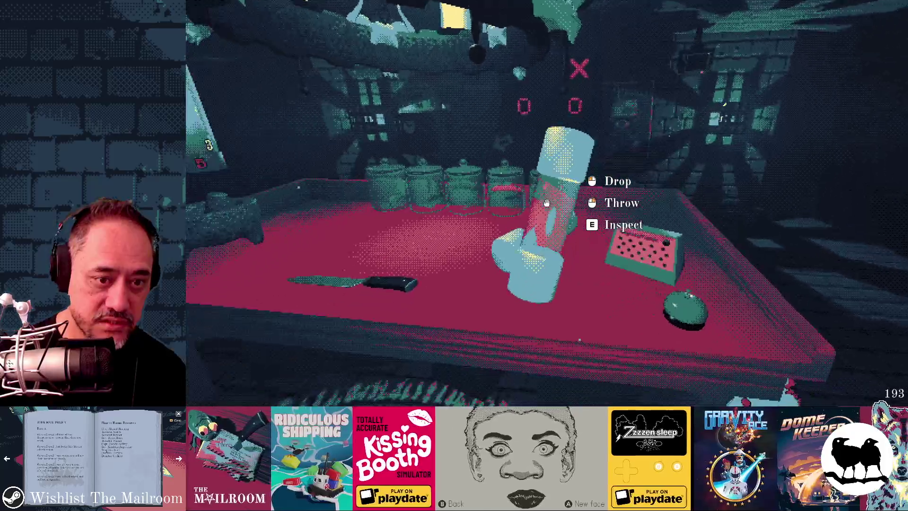
{"action": "key", "text": "d"}
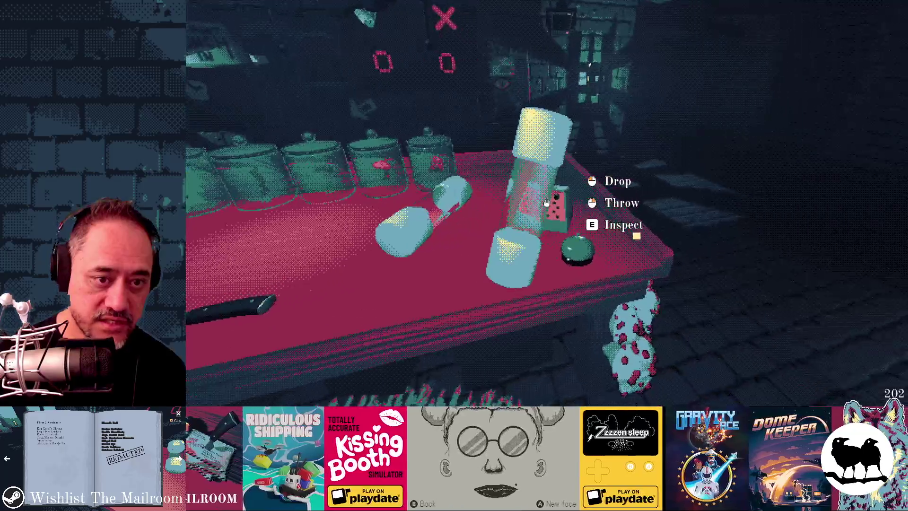
{"action": "key", "text": "a"}
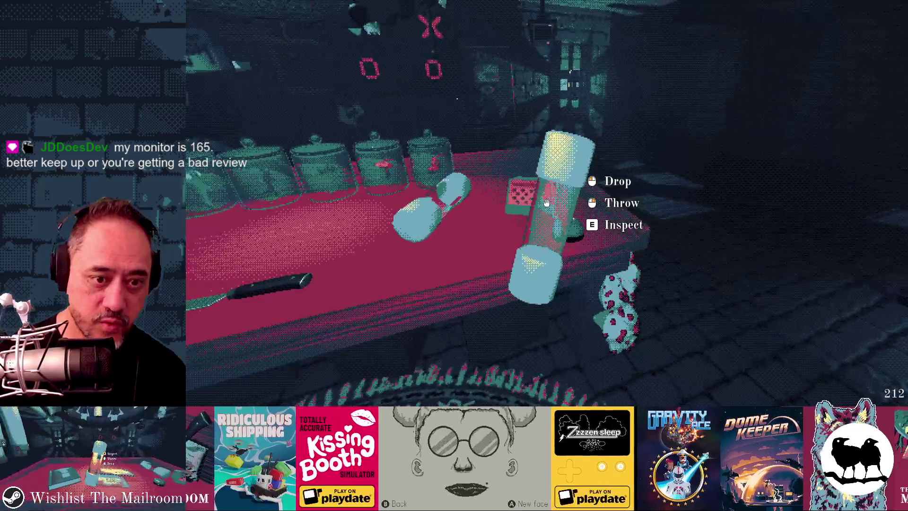
{"action": "key", "text": "s"}
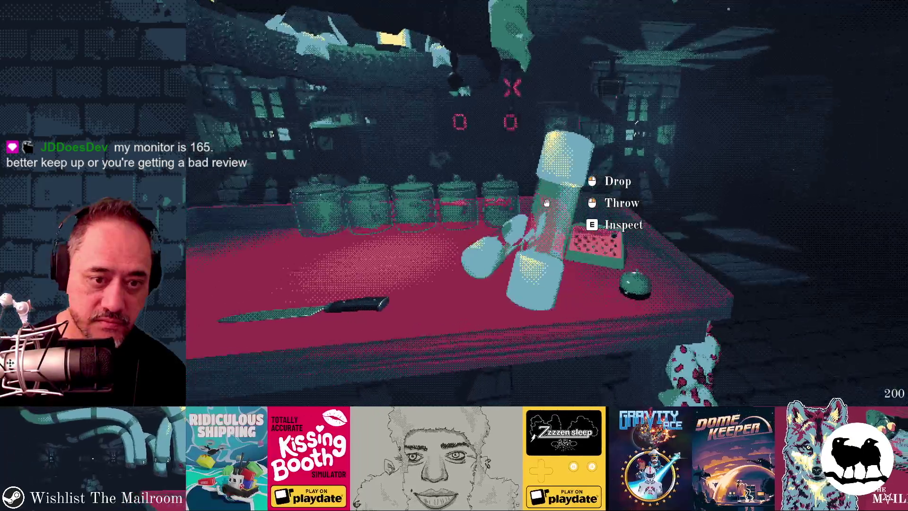
{"action": "left_click", "coordinate": [546, 203]}
{"action": "key", "text": "F8"}
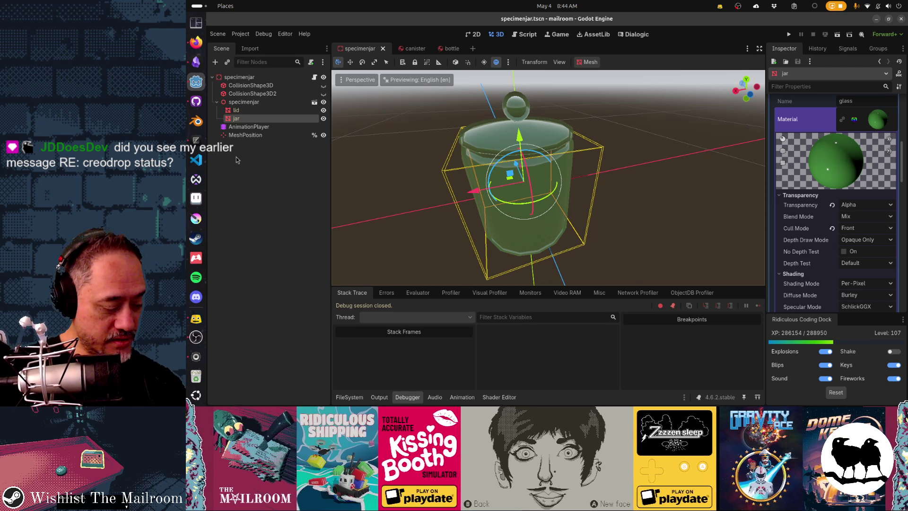
Close the specimenjar, canister and bottle scene tabs
{"action": "middle_click", "coordinate": [370, 52]}
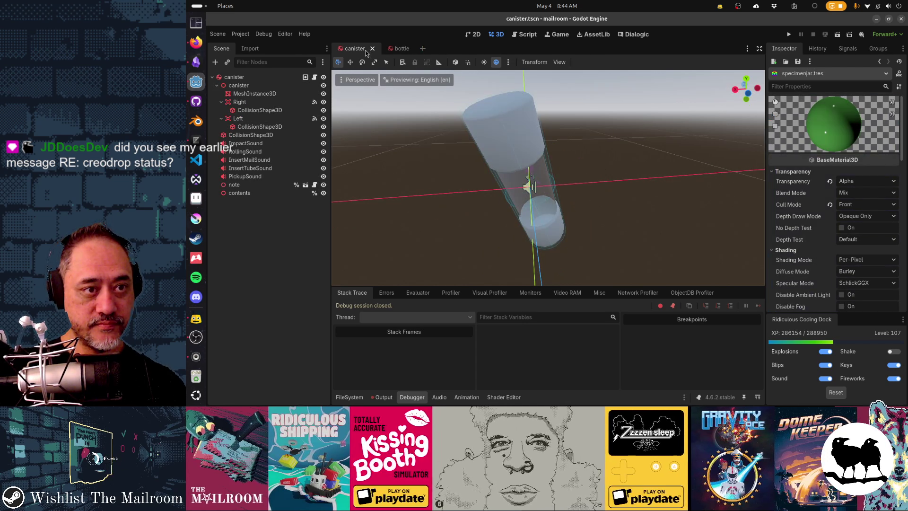
{"action": "middle_click", "coordinate": [359, 50]}
{"action": "middle_click", "coordinate": [359, 49]}
Quick-open elevator.tscn and run the game
{"action": "key", "text": "shift+alt+o"}
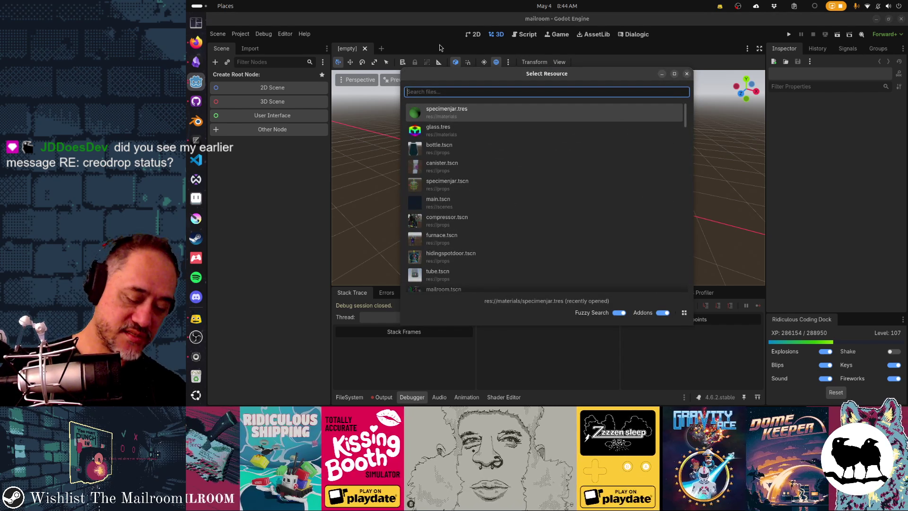
{"action": "type", "text": "elevator"}
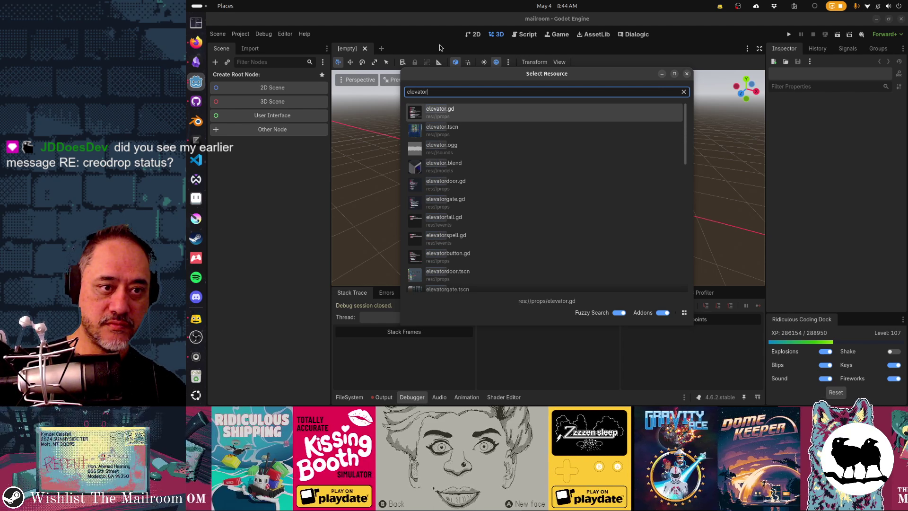
{"action": "key", "text": "Down"}
{"action": "key", "text": "Return"}
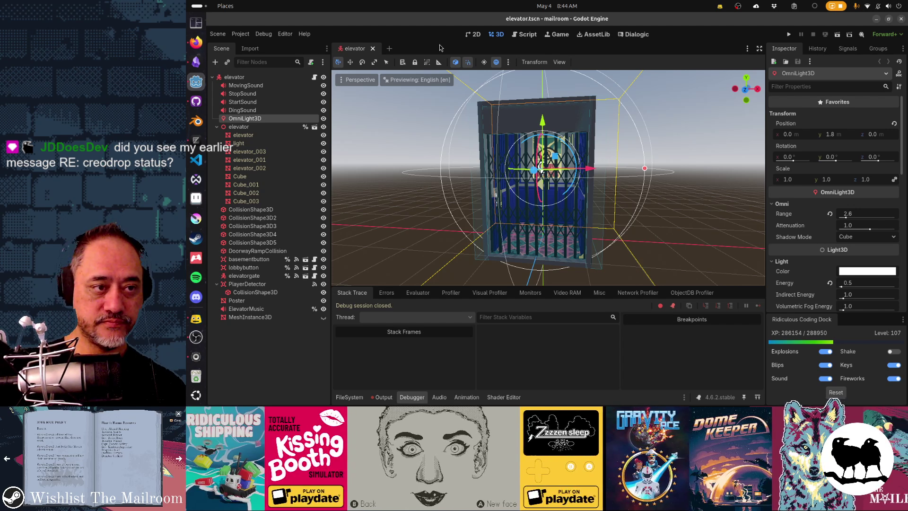
{"action": "key", "text": "F5"}
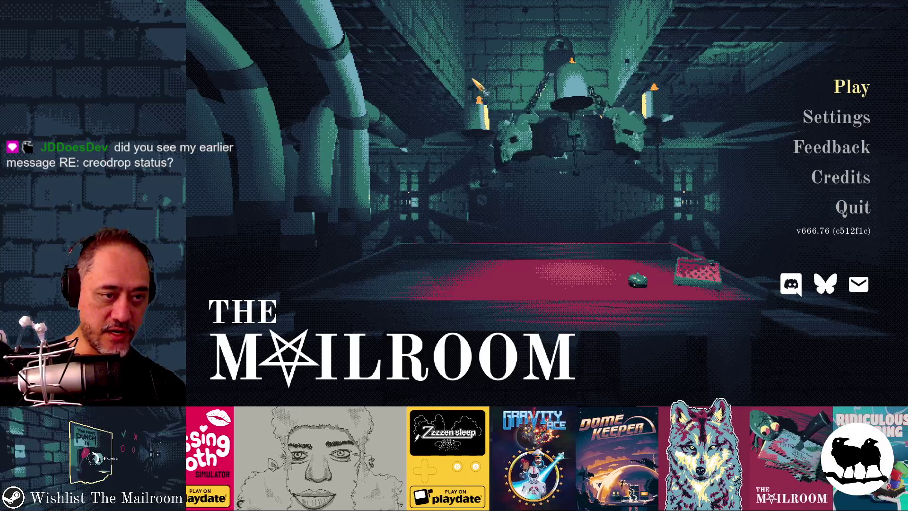
Start playing from the main menu, open and reopen the B elevator door, then stop the game
{"action": "key", "text": "Return"}
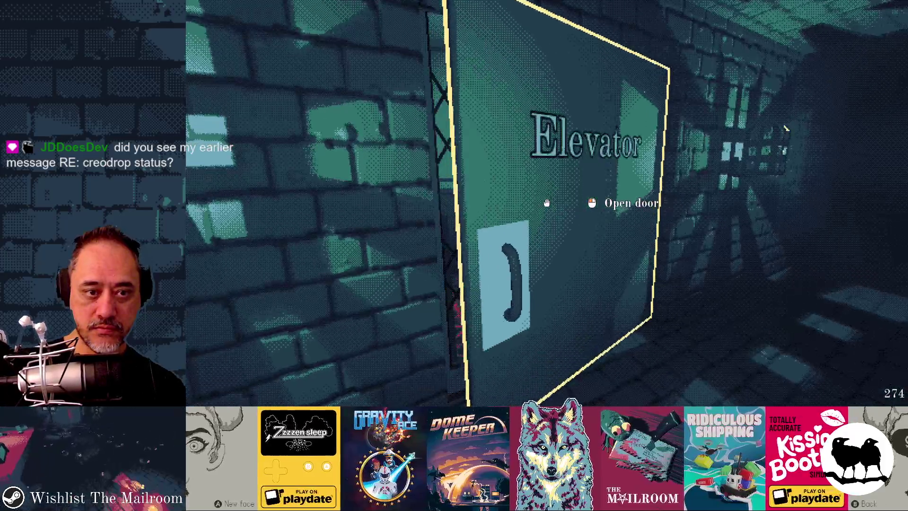
{"action": "left_click", "coordinate": [546, 203]}
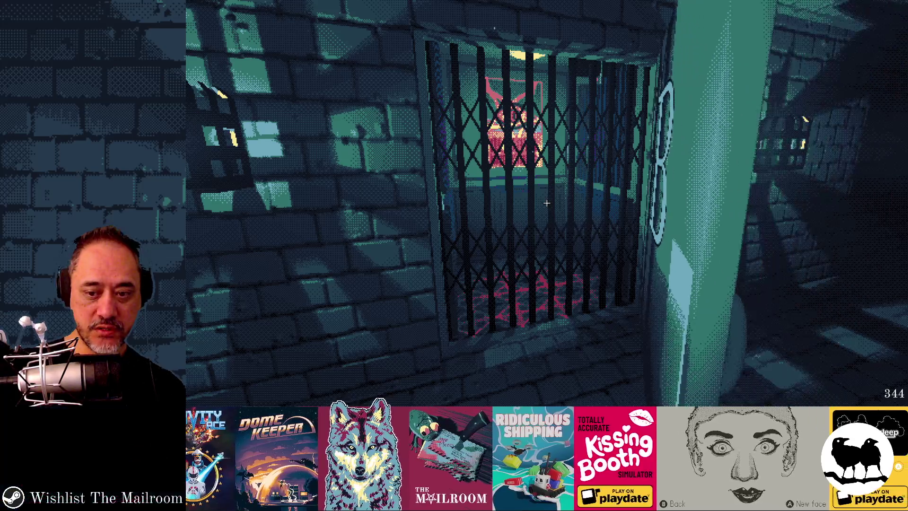
{"action": "left_click", "coordinate": [547, 203]}
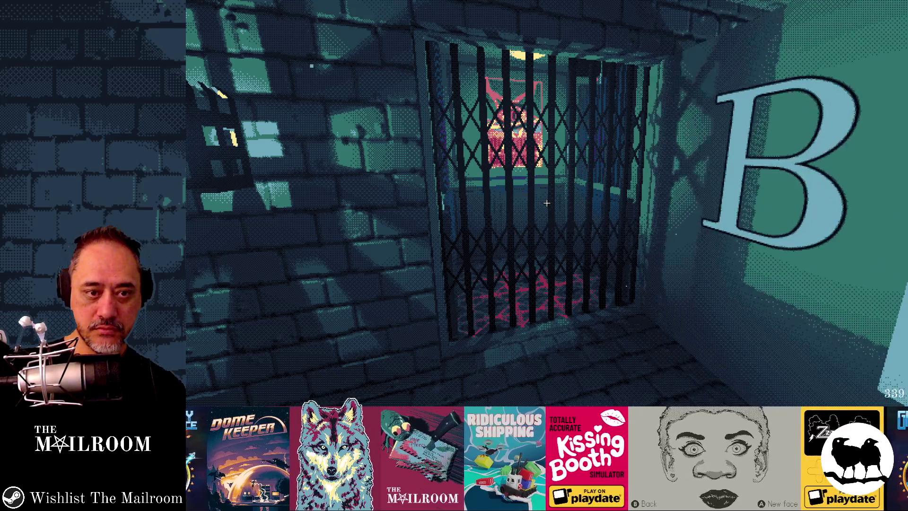
{"action": "key", "text": "F8"}
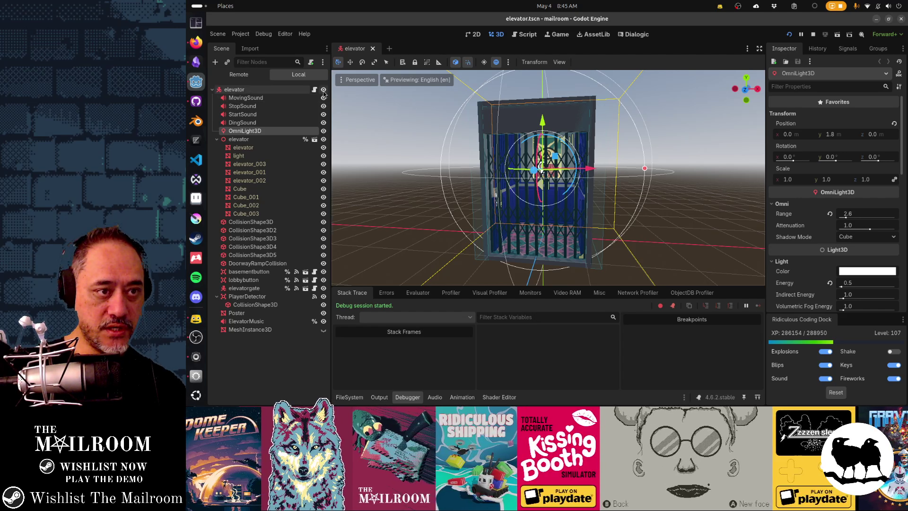
Hide the elevator model, rerun the game, and open the elevator door onto the empty shaft
{"action": "left_click", "coordinate": [323, 139]}
{"action": "key", "text": "F5"}
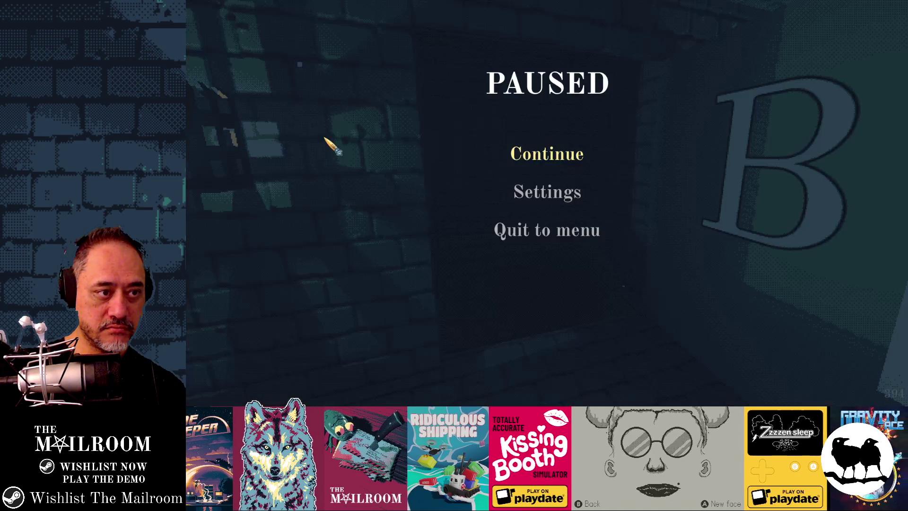
{"action": "left_click", "coordinate": [512, 151]}
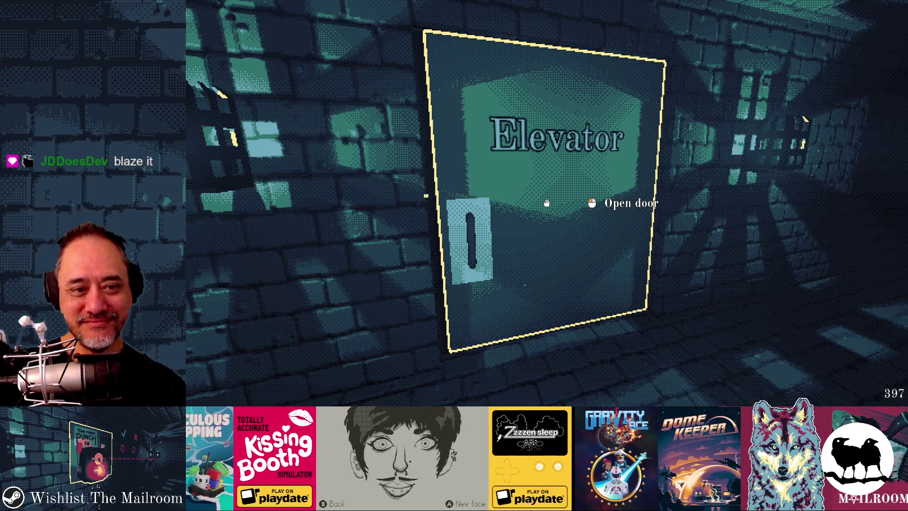
{"action": "left_click", "coordinate": [546, 203]}
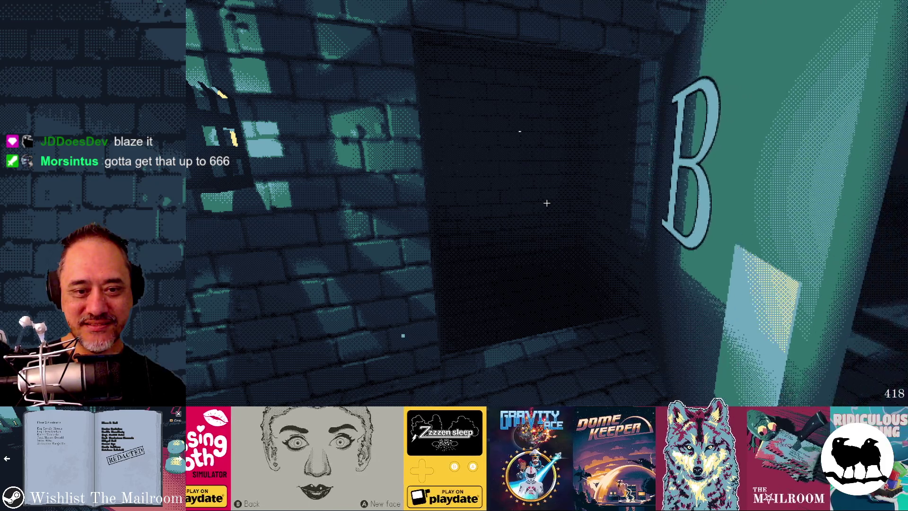
{"action": "left_click", "coordinate": [546, 203]}
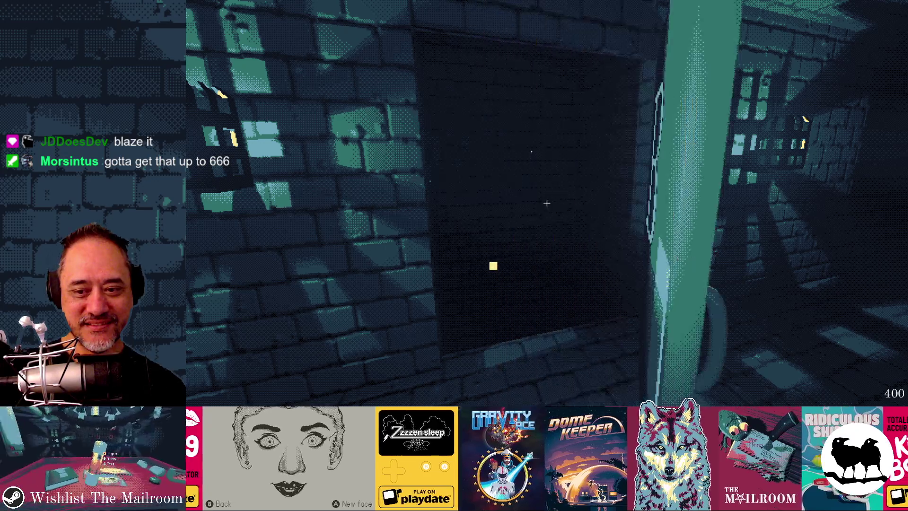
Stop the game, make the elevator model visible, rerun and resume the game, then return to the editor
{"action": "key", "text": "F8"}
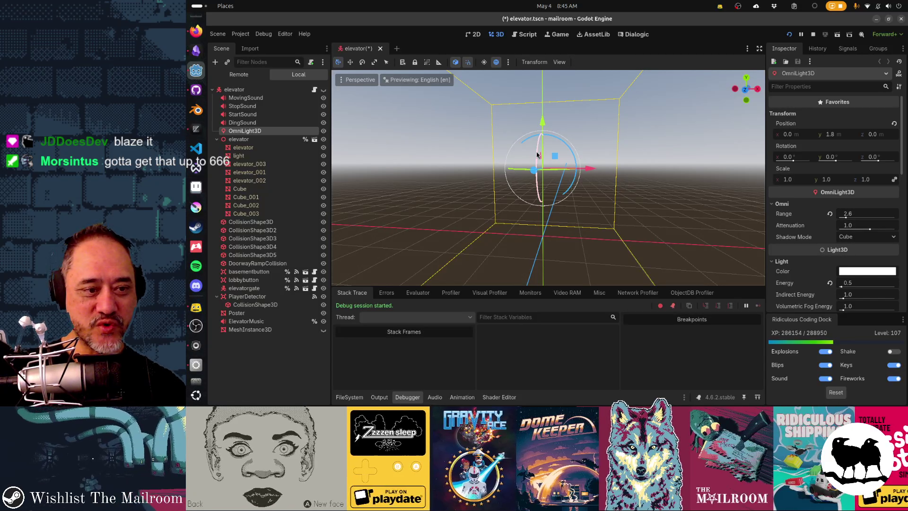
{"action": "left_click", "coordinate": [323, 90]}
{"action": "key", "text": "F5"}
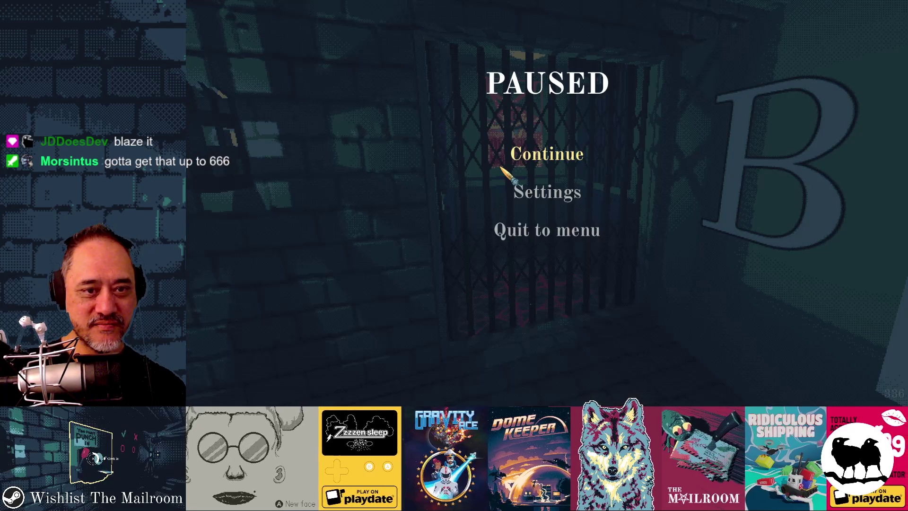
{"action": "left_click", "coordinate": [525, 152]}
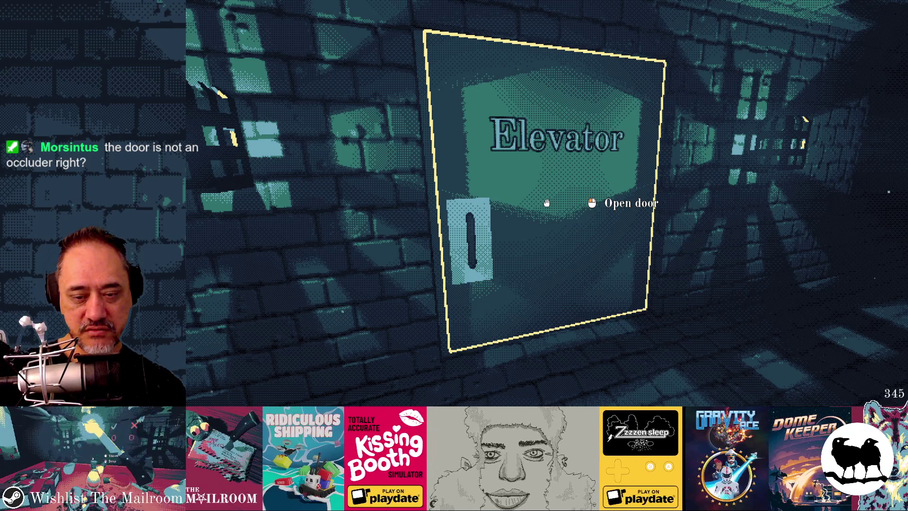
{"action": "key", "text": "alt+Tab"}
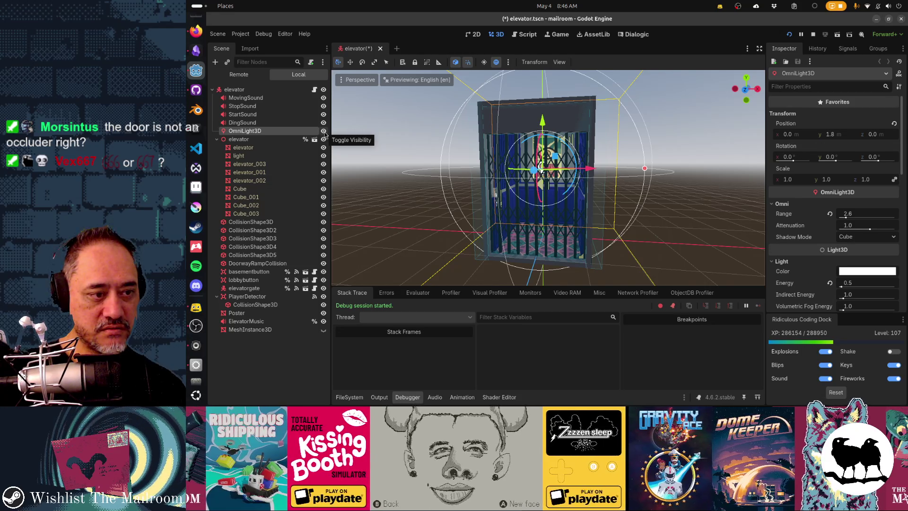
{"action": "left_click", "coordinate": [323, 132]}
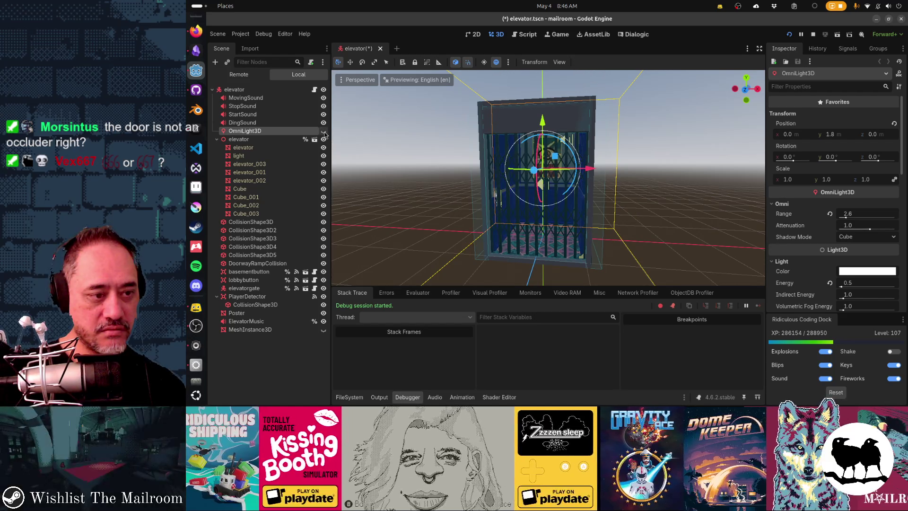
{"action": "key", "text": "alt+Tab"}
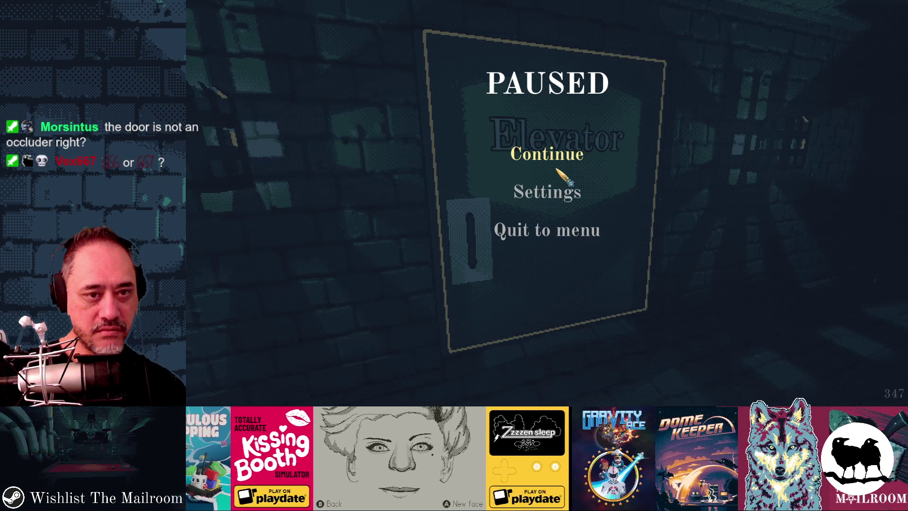
{"action": "left_click", "coordinate": [548, 155]}
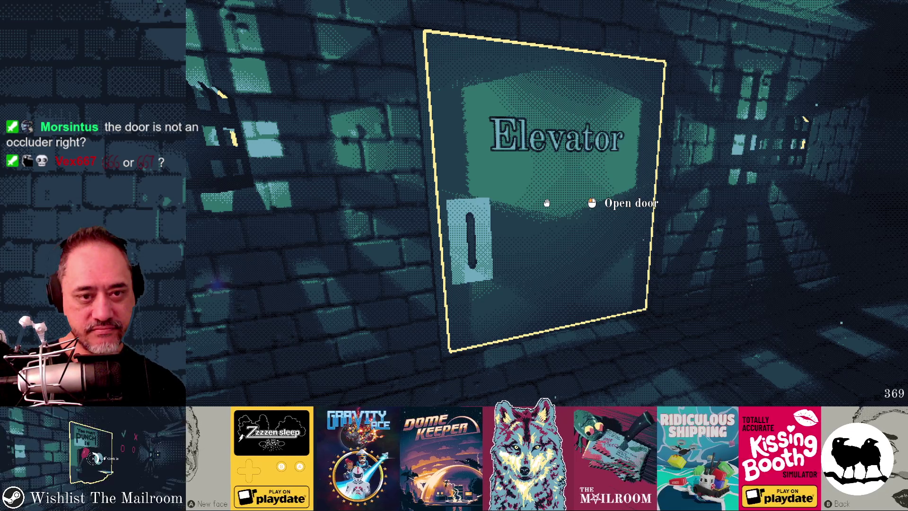
{"action": "key", "text": "alt+Tab"}
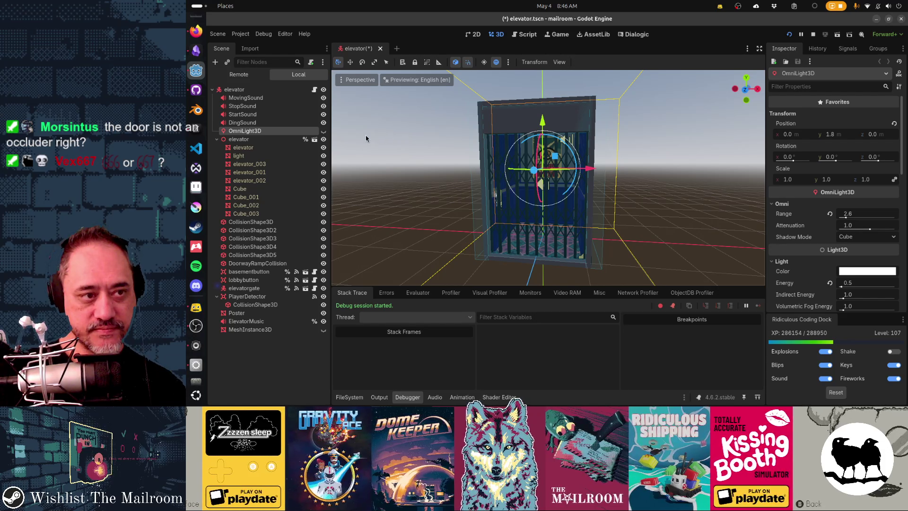
{"action": "left_click", "coordinate": [324, 131]}
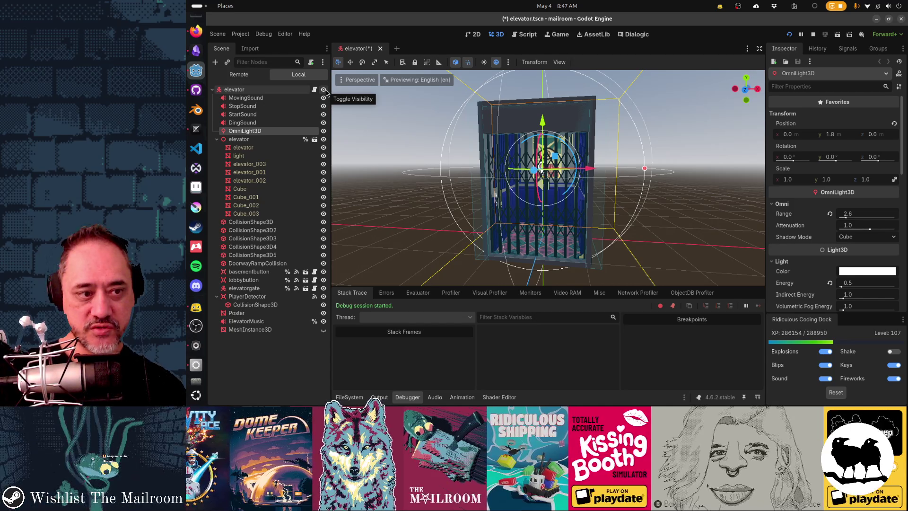
{"action": "left_click", "coordinate": [324, 90]}
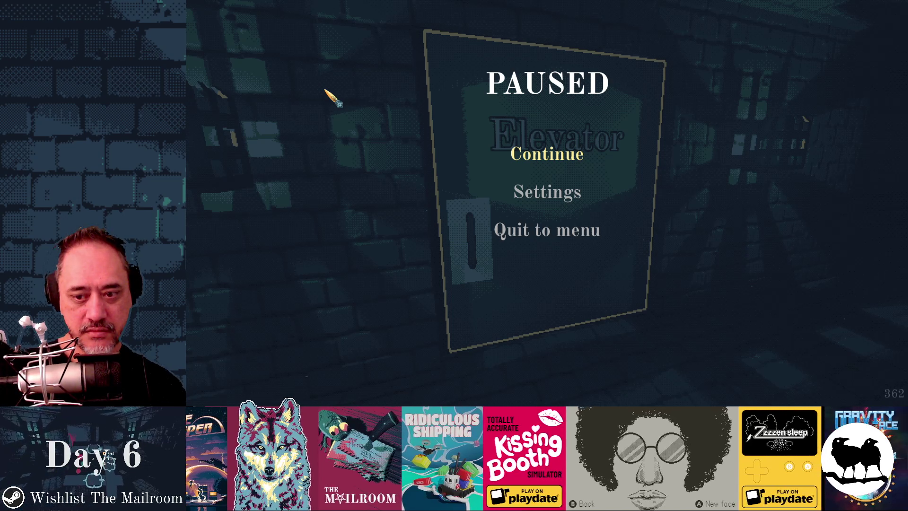
{"action": "left_click", "coordinate": [566, 159]}
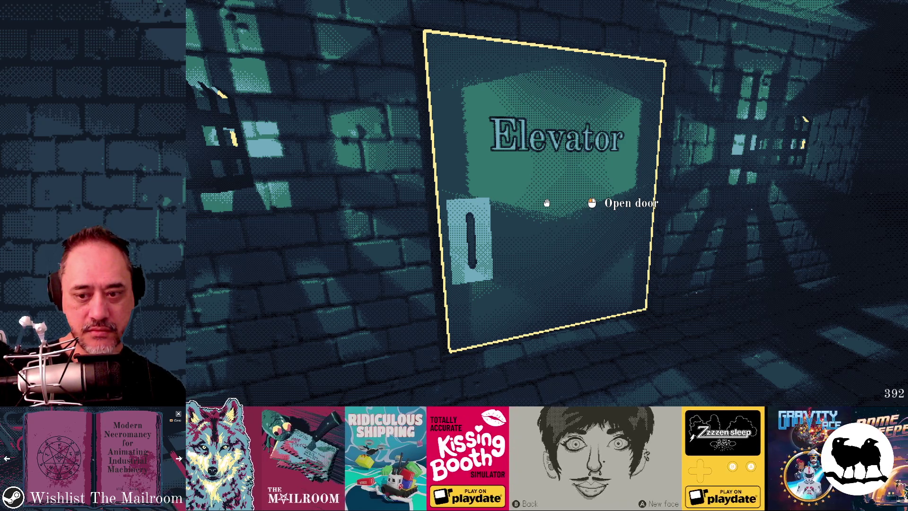
{"action": "left_click", "coordinate": [546, 202]}
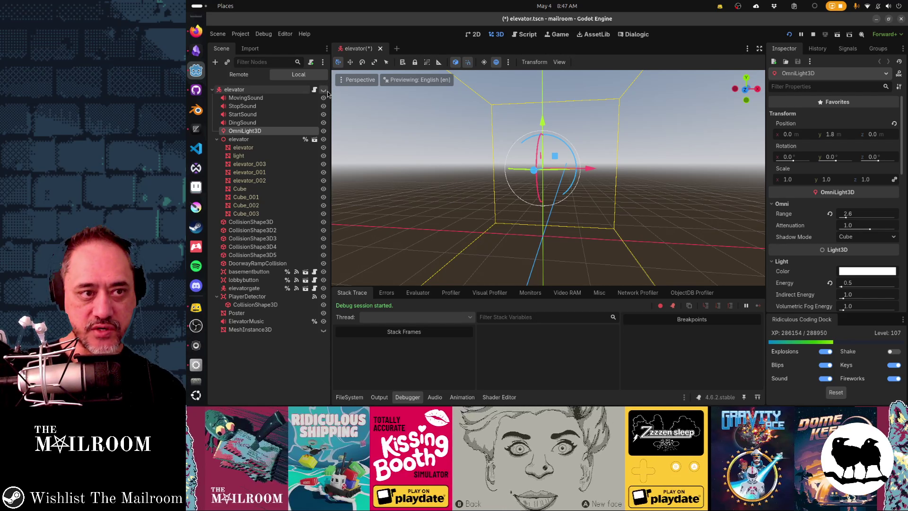
{"action": "key", "text": "alt+Tab"}
{"action": "left_click", "coordinate": [554, 151]}
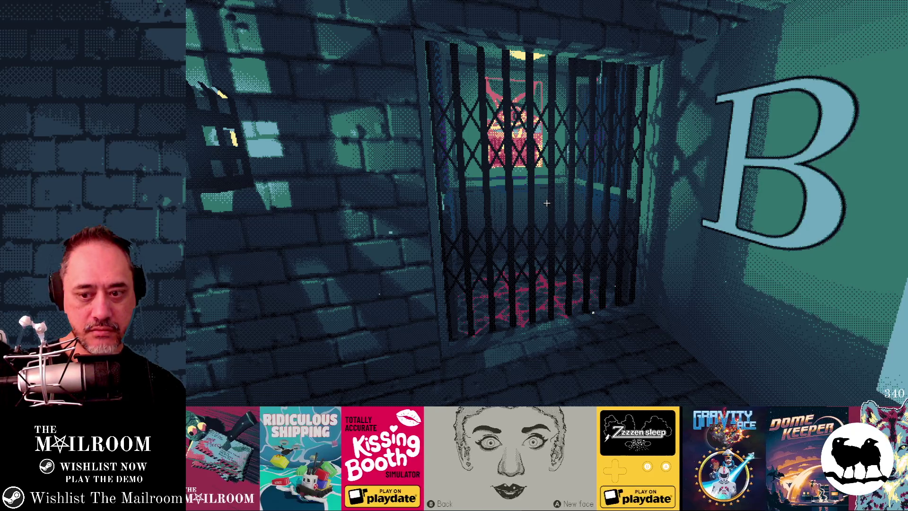
{"action": "key", "text": "alt+Tab"}
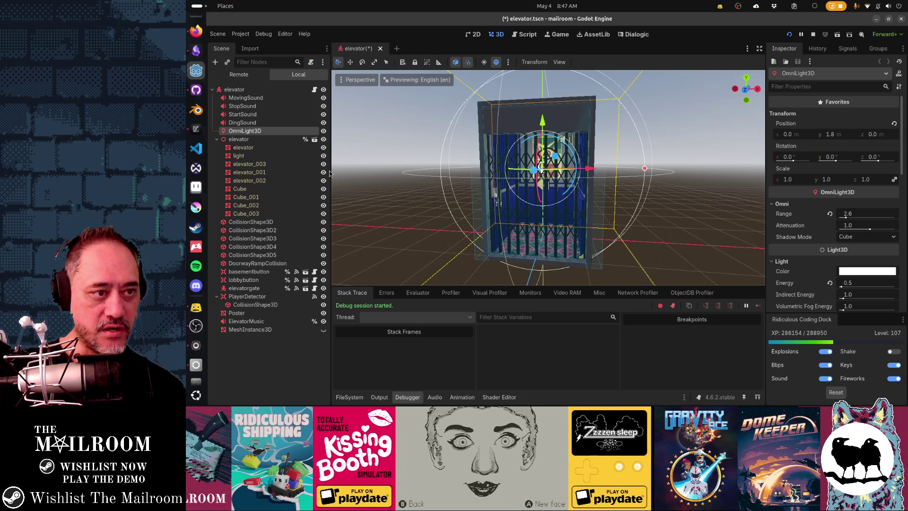
Hide the elevator cabin and open the elevator door in the running game
{"action": "left_click", "coordinate": [323, 139]}
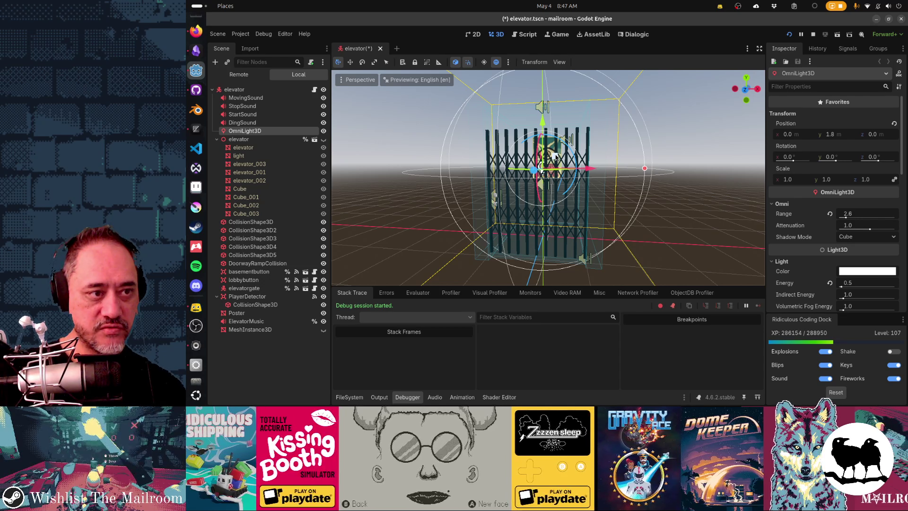
{"action": "key", "text": "F5"}
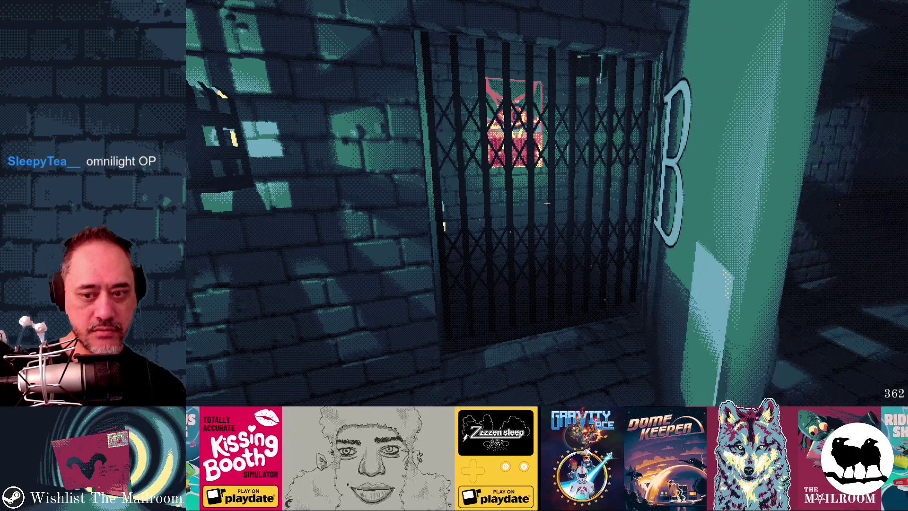
{"action": "left_click", "coordinate": [546, 202]}
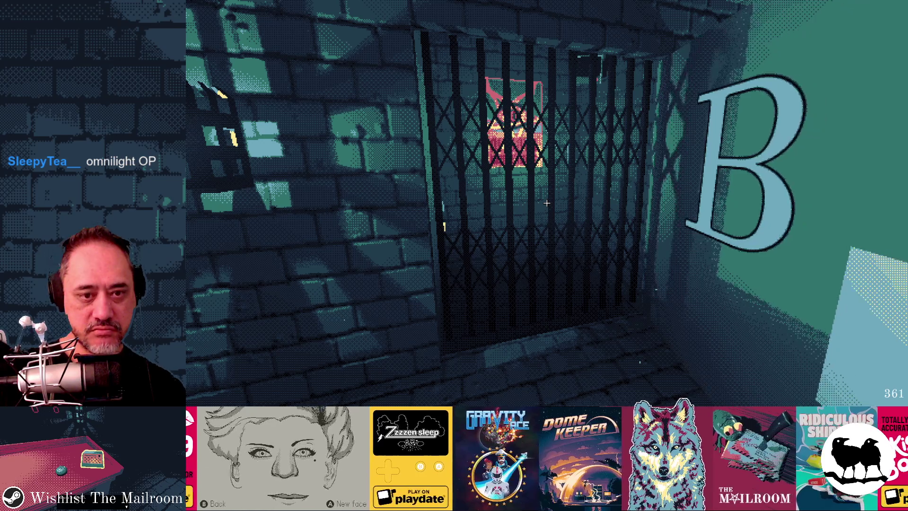
{"action": "key", "text": "alt+Tab"}
Hide both the elevator cabin and the elevatorgate mesh, then check the result in-game
{"action": "left_click", "coordinate": [323, 139]}
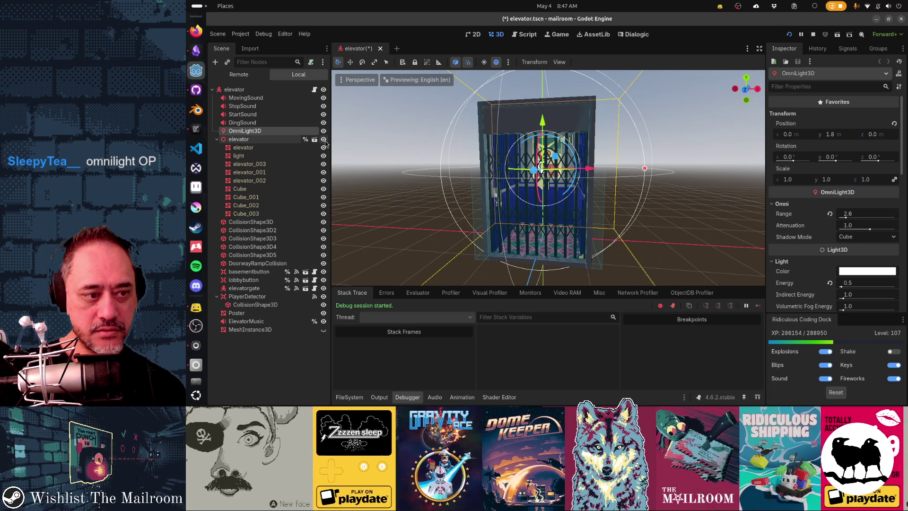
{"action": "left_click", "coordinate": [323, 140]}
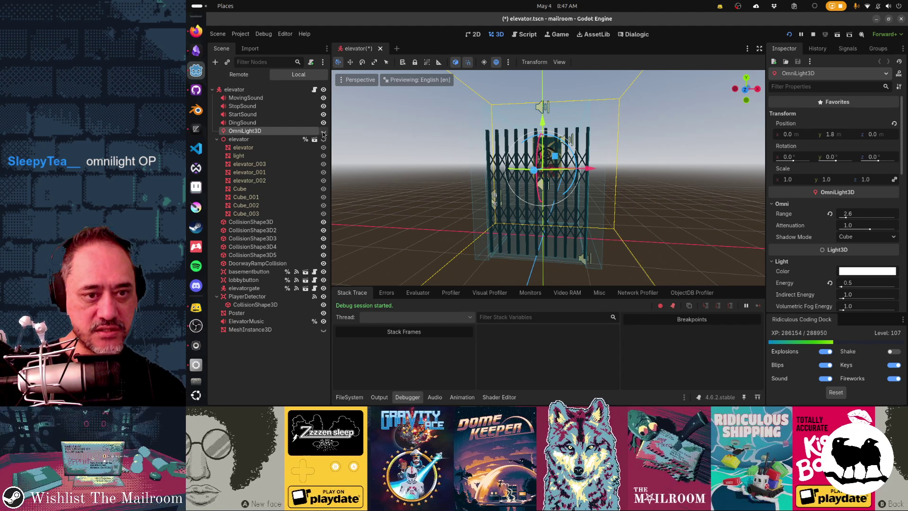
{"action": "left_click", "coordinate": [324, 289]}
{"action": "key", "text": "alt+Tab"}
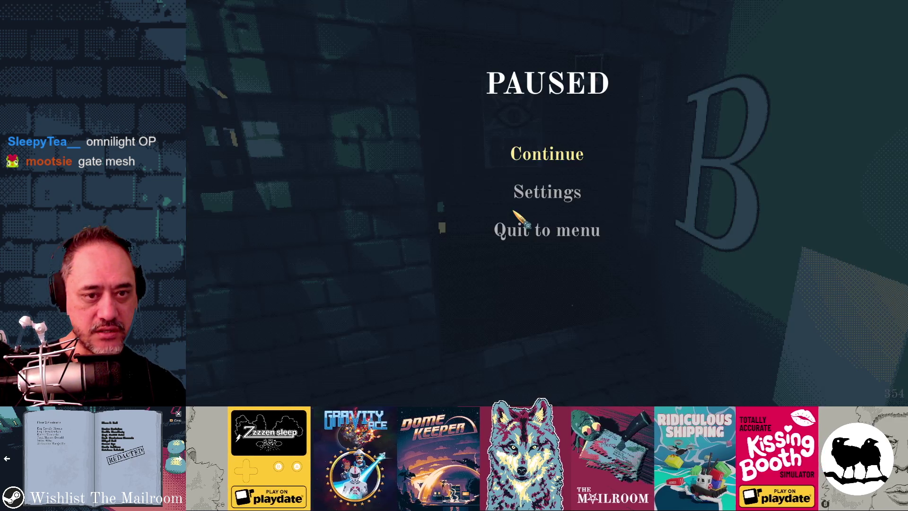
{"action": "left_click", "coordinate": [521, 156]}
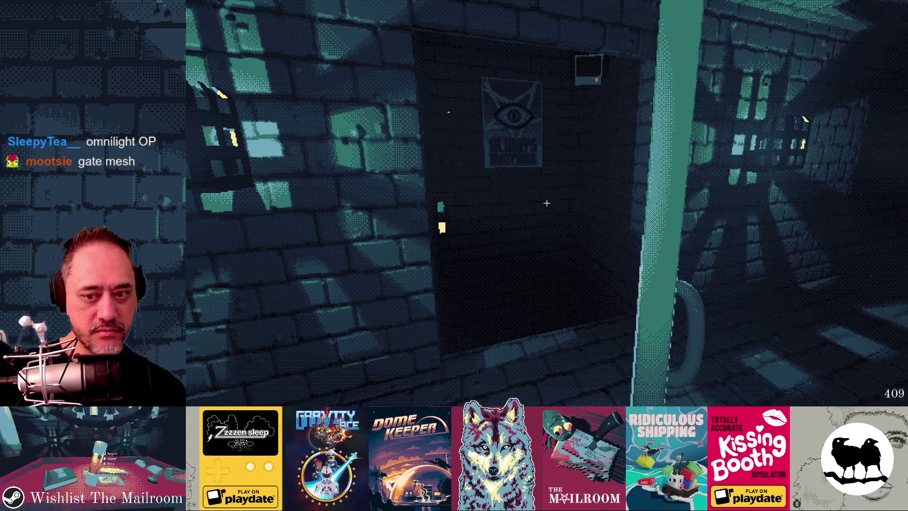
{"action": "key", "text": "alt+Tab"}
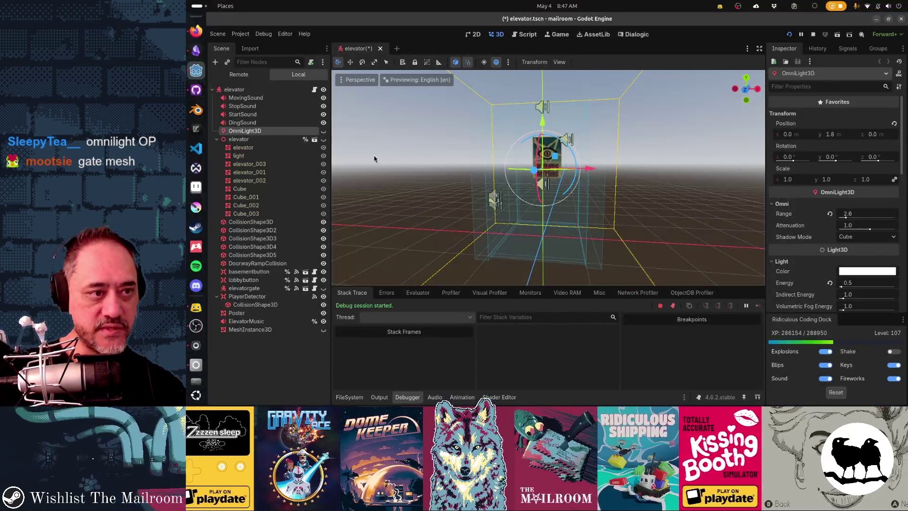
Show the cabin, the OmniLight3D and the elevatorgate again, then view the game
{"action": "left_click", "coordinate": [323, 139]}
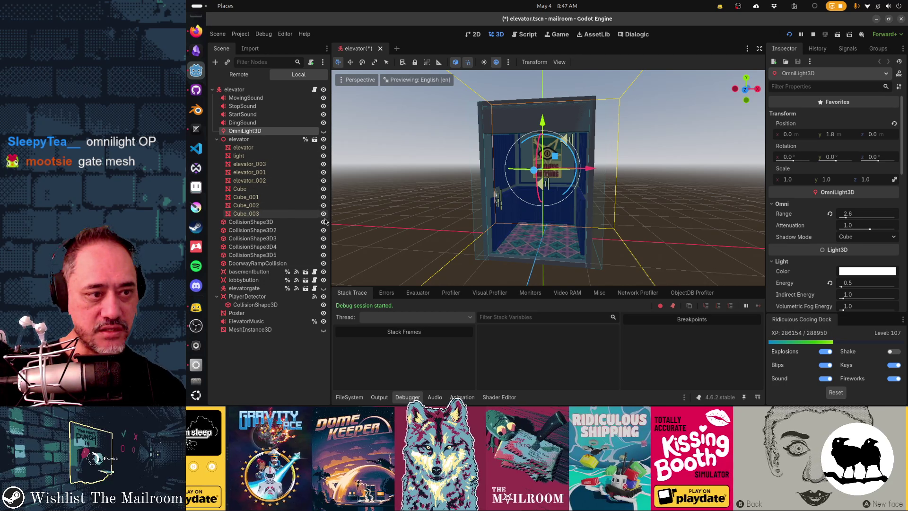
{"action": "left_click", "coordinate": [324, 288]}
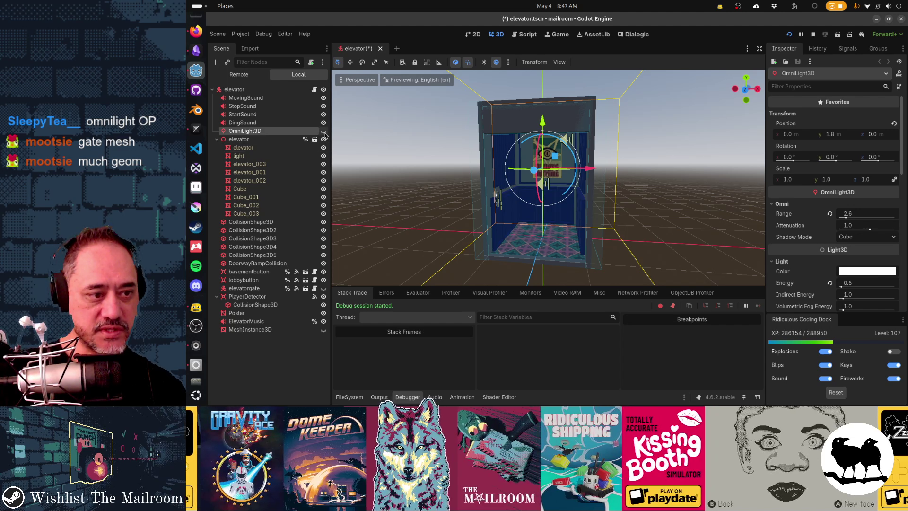
{"action": "left_click", "coordinate": [323, 130]}
{"action": "left_click", "coordinate": [324, 288]}
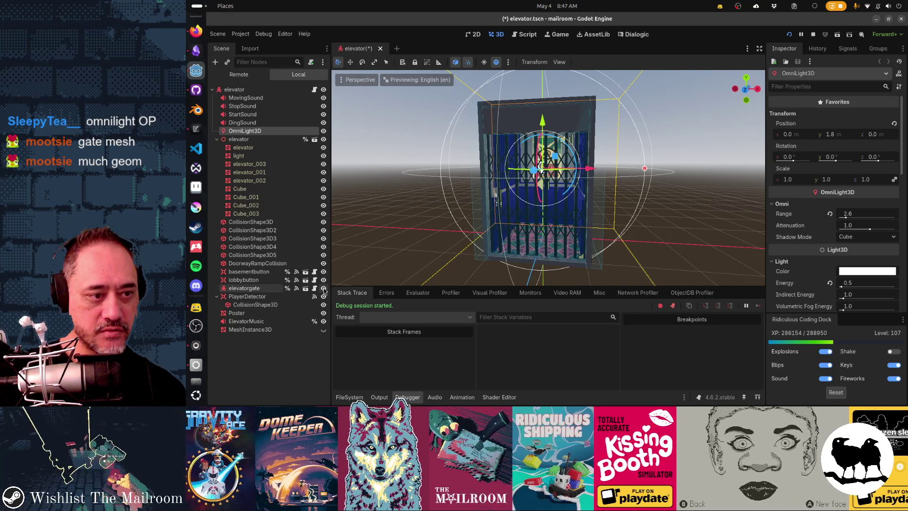
{"action": "key", "text": "alt+Tab"}
{"action": "left_click", "coordinate": [557, 163]}
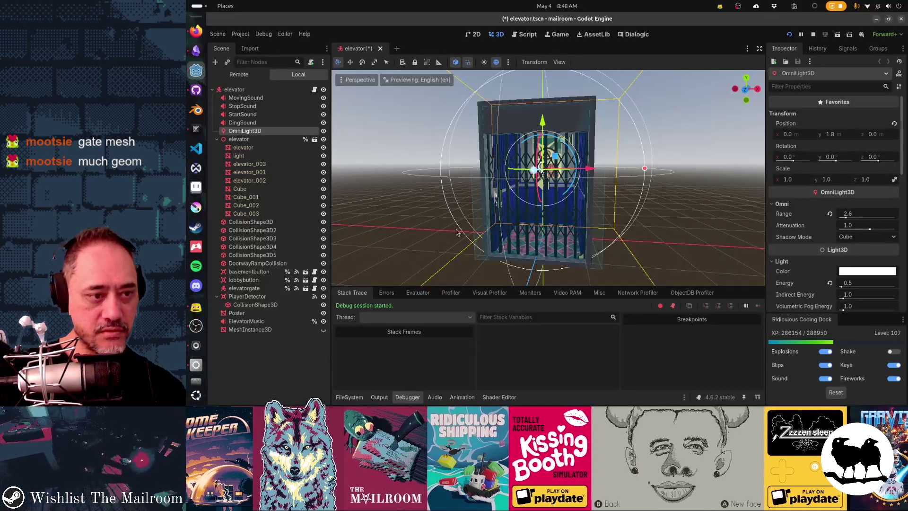
{"action": "key", "text": "alt+Tab"}
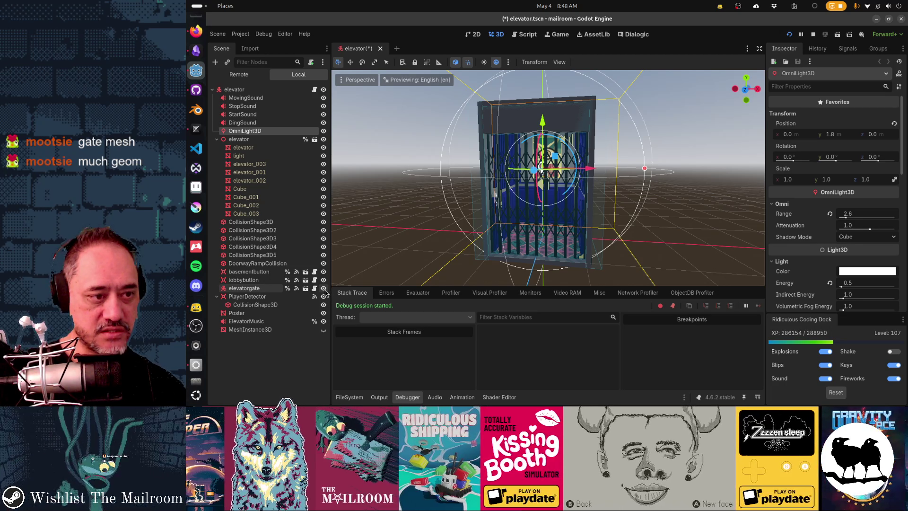
Hide the gate bars, open the elevator door in-game, then show the gate again
{"action": "left_click", "coordinate": [324, 289]}
{"action": "key", "text": "alt+Tab"}
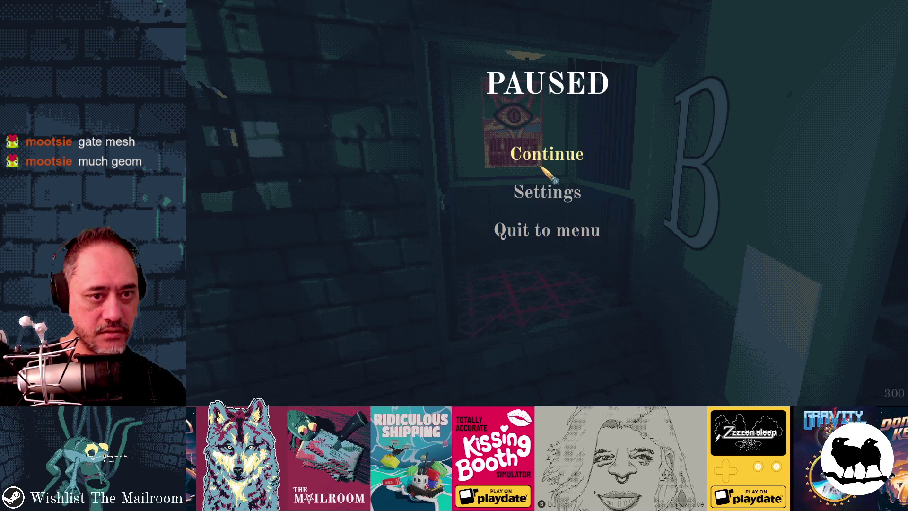
{"action": "left_click", "coordinate": [544, 156]}
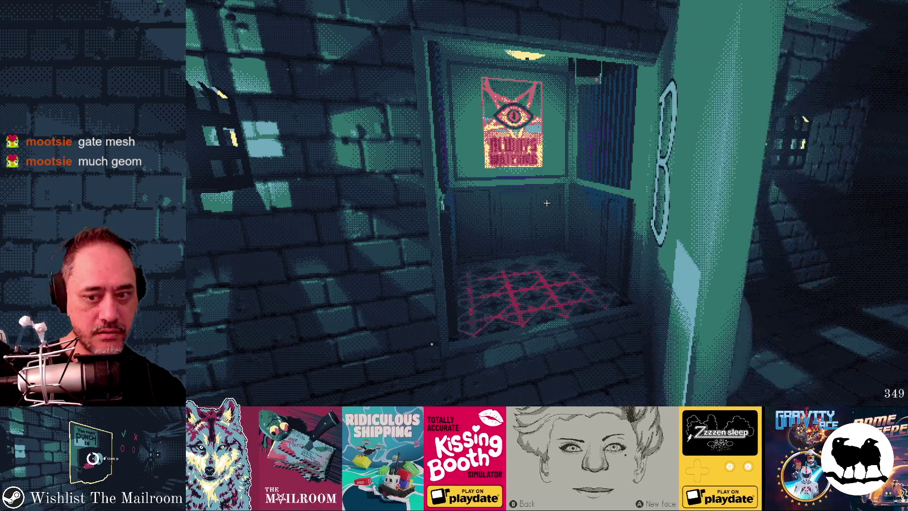
{"action": "left_click", "coordinate": [546, 203]}
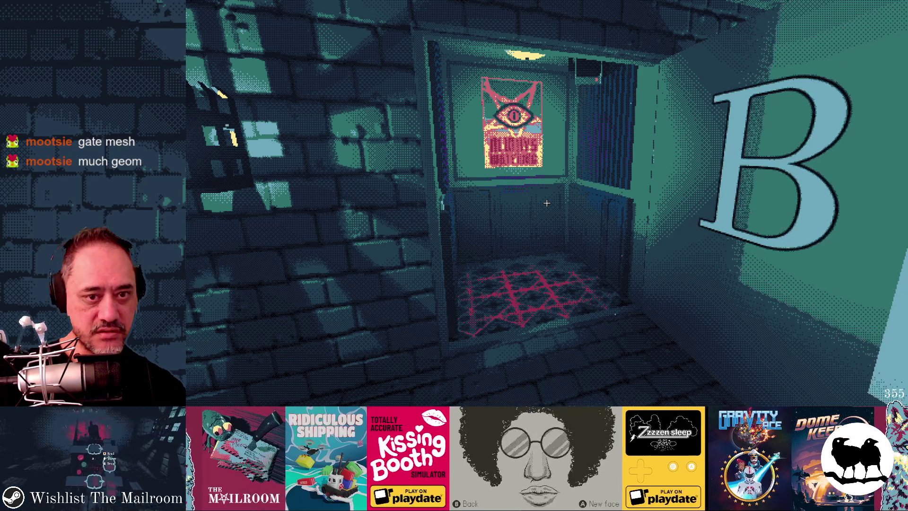
{"action": "key", "text": "alt+Tab"}
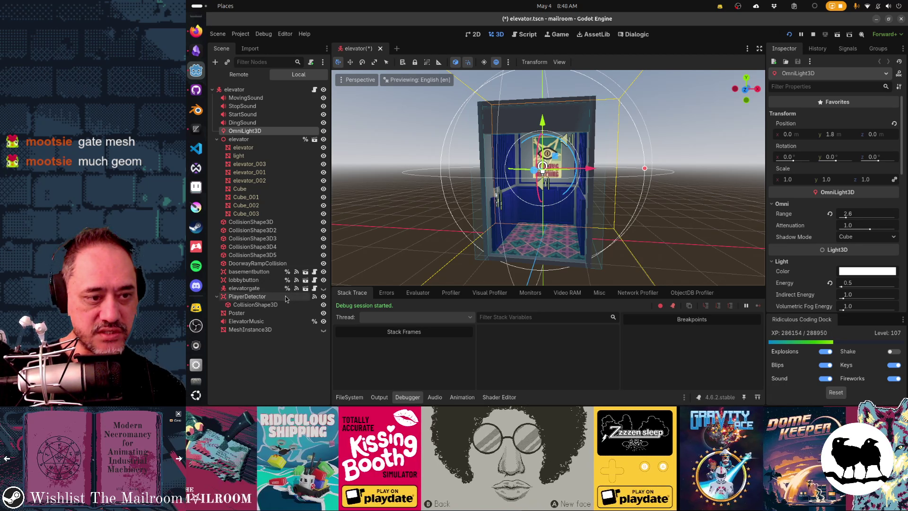
{"action": "left_click", "coordinate": [324, 287]}
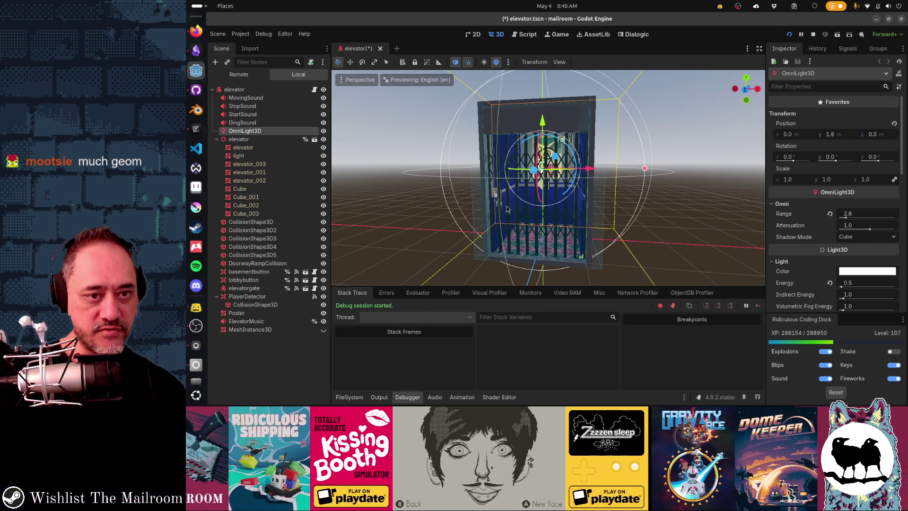
Switch the viewport to Display Wireframe and orbit above the elevator to inspect the gate geometry
{"action": "left_click_drag", "start_coordinate": [520, 208], "coordinate": [543, 213]}
{"action": "scroll", "coordinate": [542, 212], "scroll_direction": "up", "scroll_amount": 5}
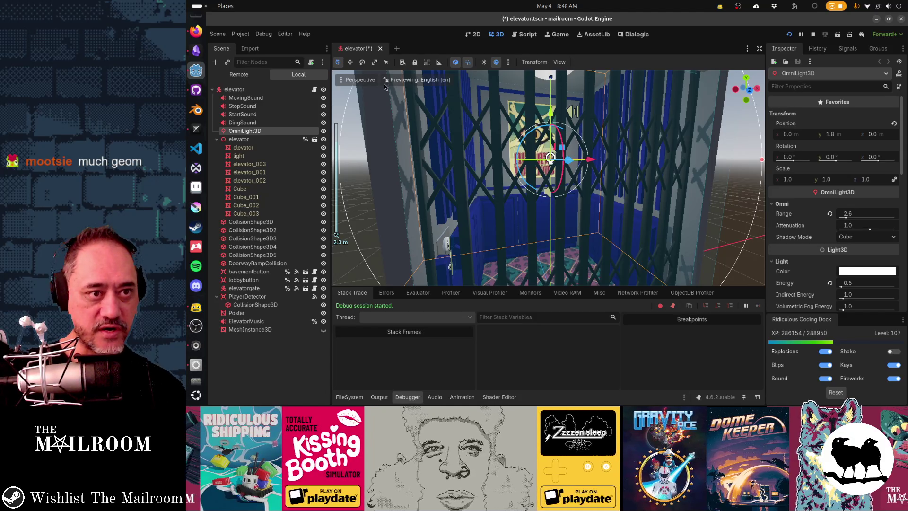
{"action": "left_click", "coordinate": [364, 80]}
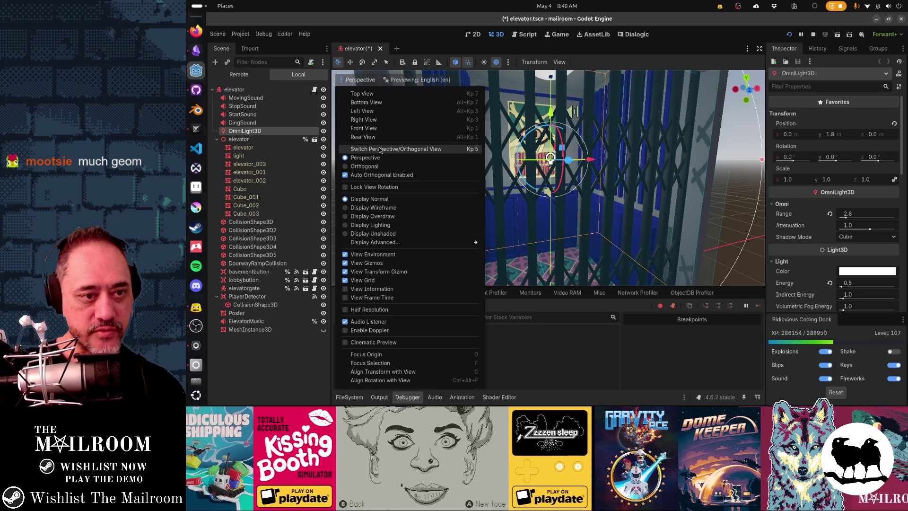
{"action": "left_click", "coordinate": [383, 210]}
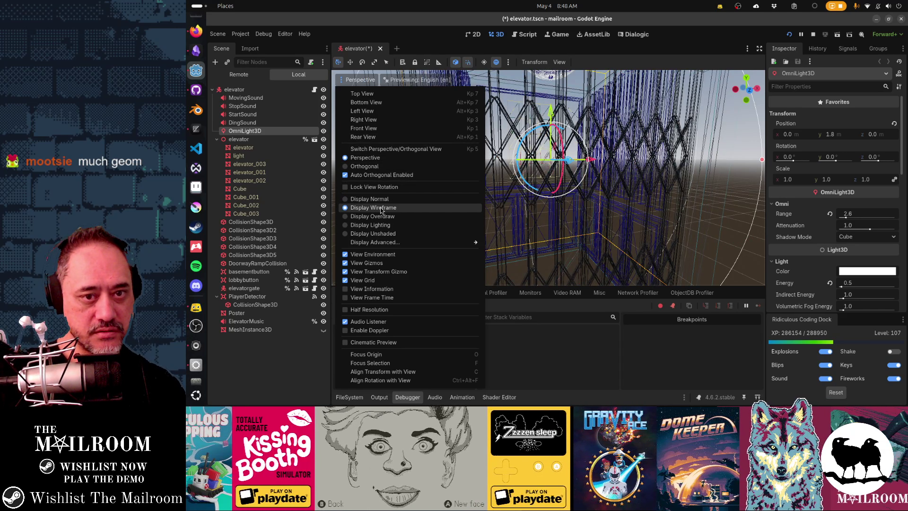
{"action": "left_click", "coordinate": [557, 210]}
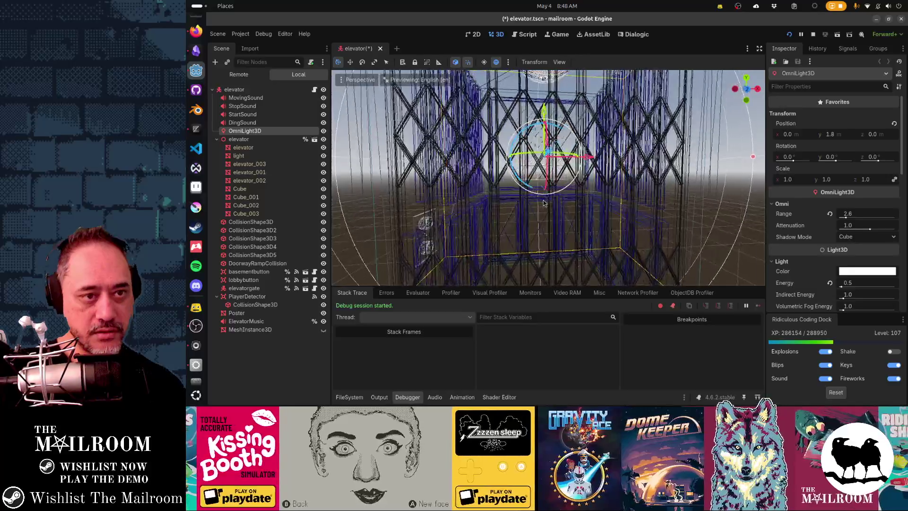
{"action": "mouse_move", "coordinate": [544, 203]}
{"action": "left_mouse_down"}
{"action": "mouse_move", "coordinate": [537, 220]}
{"action": "mouse_move", "coordinate": [525, 220]}
{"action": "mouse_move", "coordinate": [477, 175]}
{"action": "mouse_move", "coordinate": [479, 186]}
{"action": "left_mouse_up"}
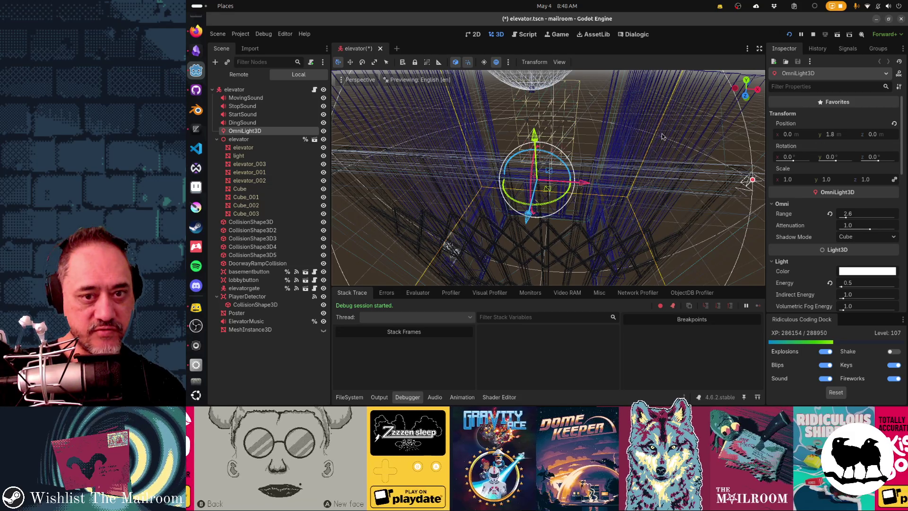
{"action": "mouse_move", "coordinate": [535, 198]}
{"action": "left_mouse_down"}
{"action": "mouse_move", "coordinate": [574, 188]}
{"action": "mouse_move", "coordinate": [565, 179]}
{"action": "left_mouse_up"}
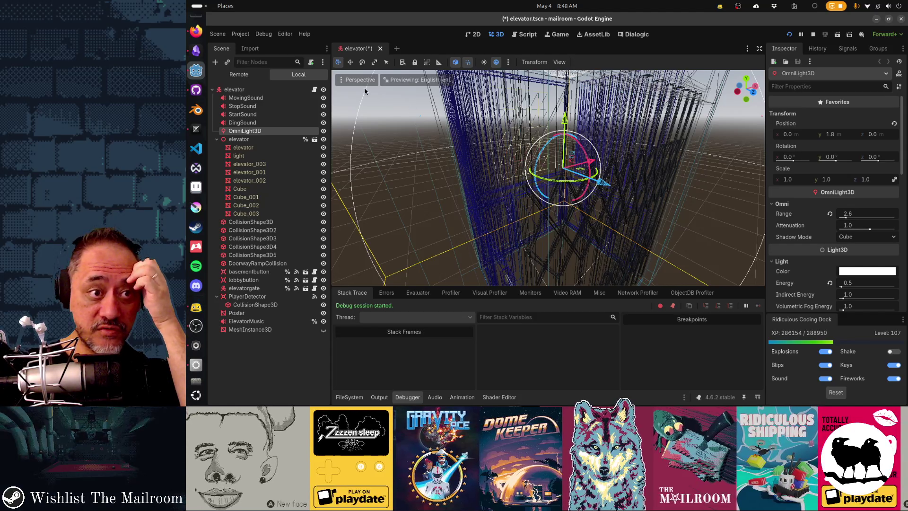
{"action": "left_click", "coordinate": [362, 79]}
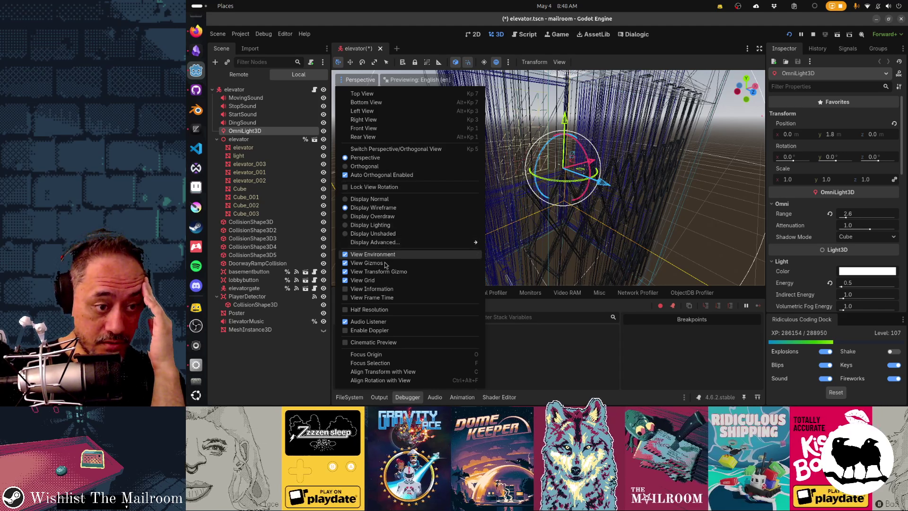
Enable View Information to show object and primitive statistics, then orbit to face the elevator
{"action": "left_click", "coordinate": [371, 288]}
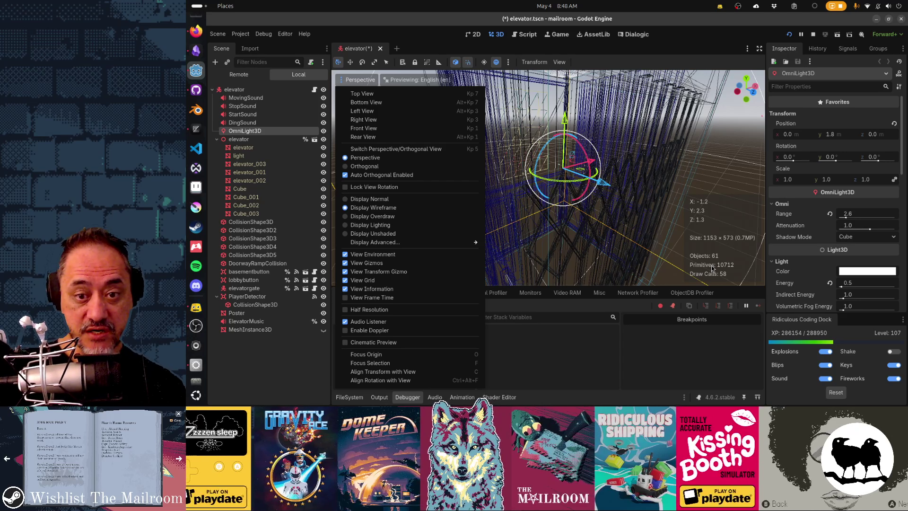
{"action": "left_click", "coordinate": [712, 267]}
{"action": "mouse_move", "coordinate": [712, 267]}
{"action": "left_mouse_down"}
{"action": "mouse_move", "coordinate": [564, 211]}
{"action": "mouse_move", "coordinate": [617, 242]}
{"action": "left_mouse_up"}
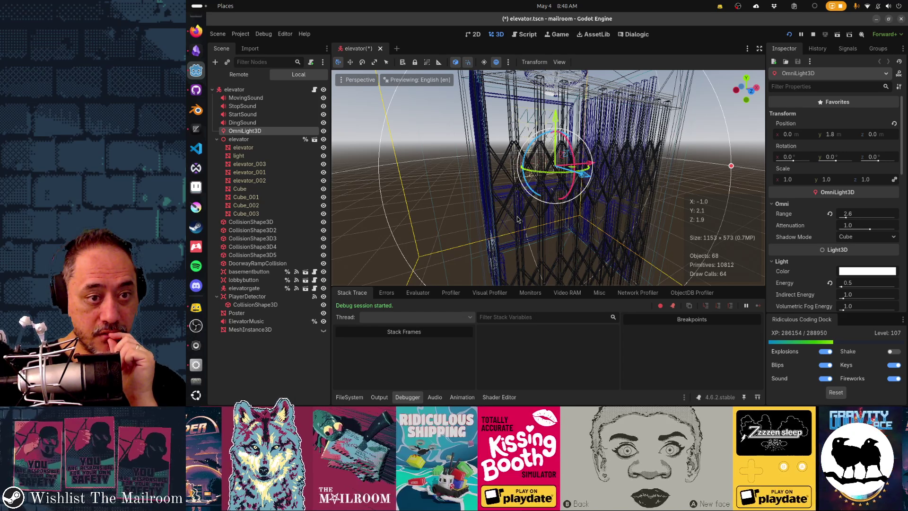
{"action": "mouse_move", "coordinate": [518, 219]}
{"action": "left_mouse_down"}
{"action": "mouse_move", "coordinate": [604, 192]}
{"action": "mouse_move", "coordinate": [534, 196]}
{"action": "left_mouse_up"}
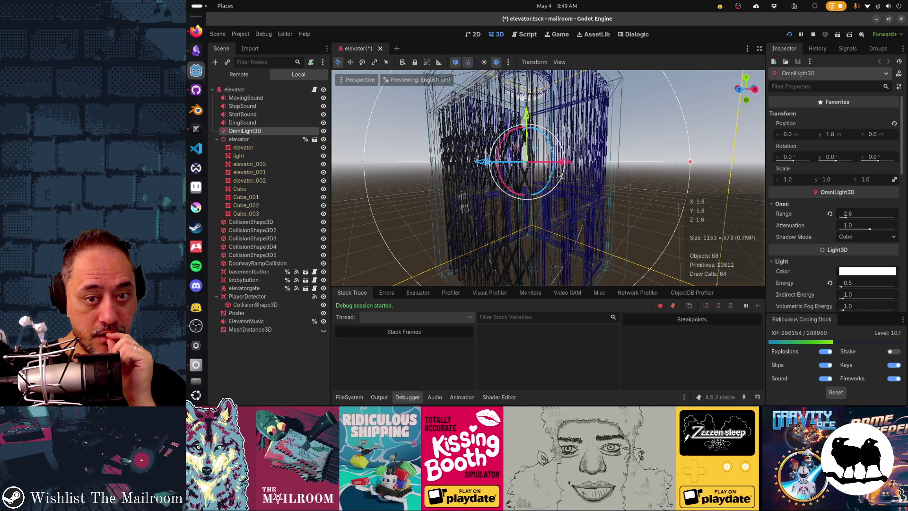
Add the View Frame Time FPS readout and move the camera closer to the elevator
{"action": "left_click", "coordinate": [367, 80]}
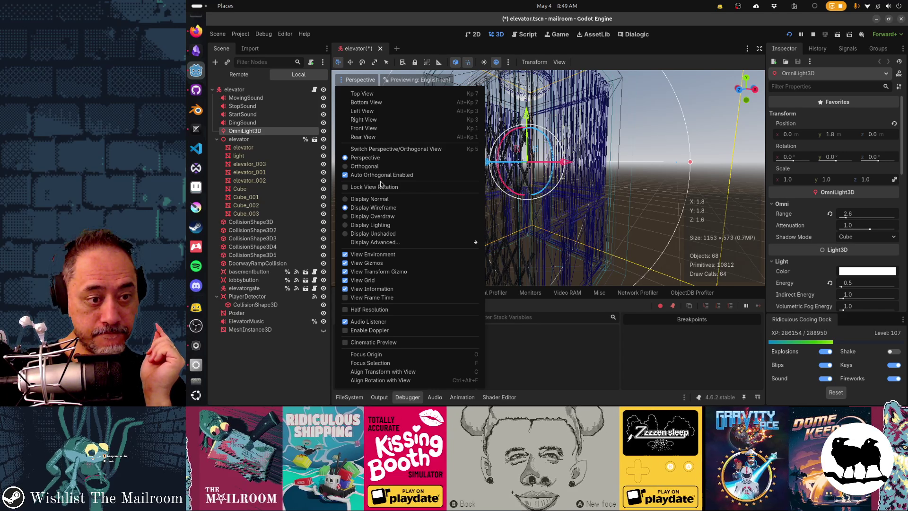
{"action": "left_click", "coordinate": [371, 298]}
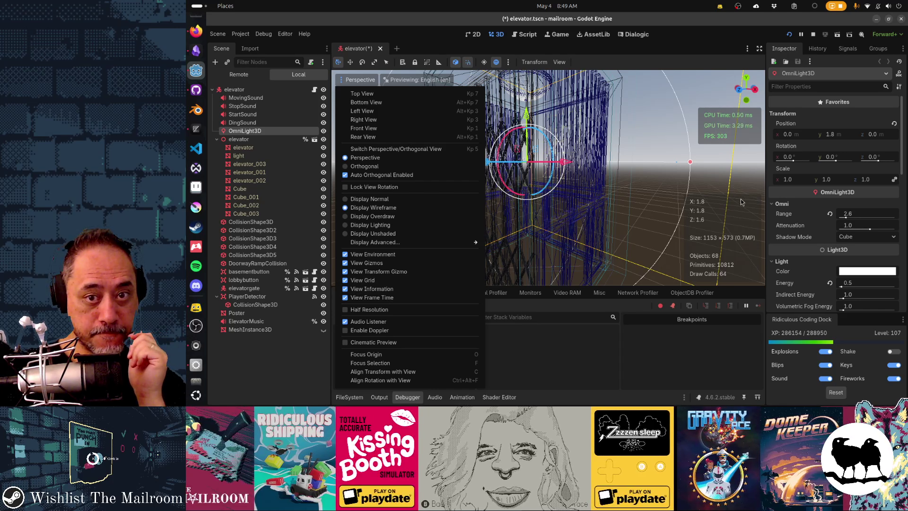
{"action": "left_click", "coordinate": [579, 223]}
{"action": "mouse_move", "coordinate": [586, 222]}
{"action": "left_mouse_down"}
{"action": "mouse_move", "coordinate": [646, 218]}
{"action": "mouse_move", "coordinate": [633, 231]}
{"action": "mouse_move", "coordinate": [417, 222]}
{"action": "mouse_move", "coordinate": [526, 214]}
{"action": "mouse_move", "coordinate": [396, 208]}
{"action": "left_mouse_up"}
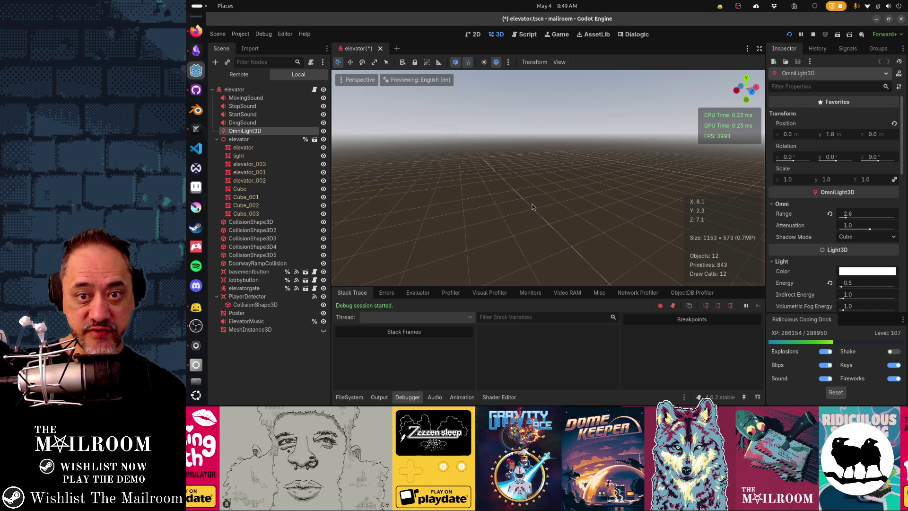
{"action": "mouse_move", "coordinate": [465, 217]}
{"action": "left_mouse_down"}
{"action": "mouse_move", "coordinate": [637, 233]}
{"action": "mouse_move", "coordinate": [615, 223]}
{"action": "left_mouse_up"}
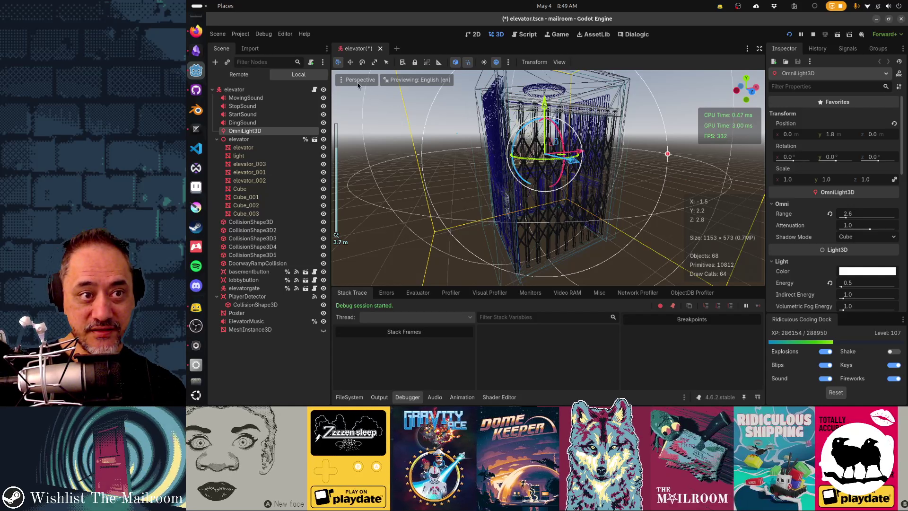
Return the viewport to Display Normal shading and aim at empty ground to compare stats
{"action": "left_click", "coordinate": [358, 83]}
{"action": "left_click", "coordinate": [380, 200]}
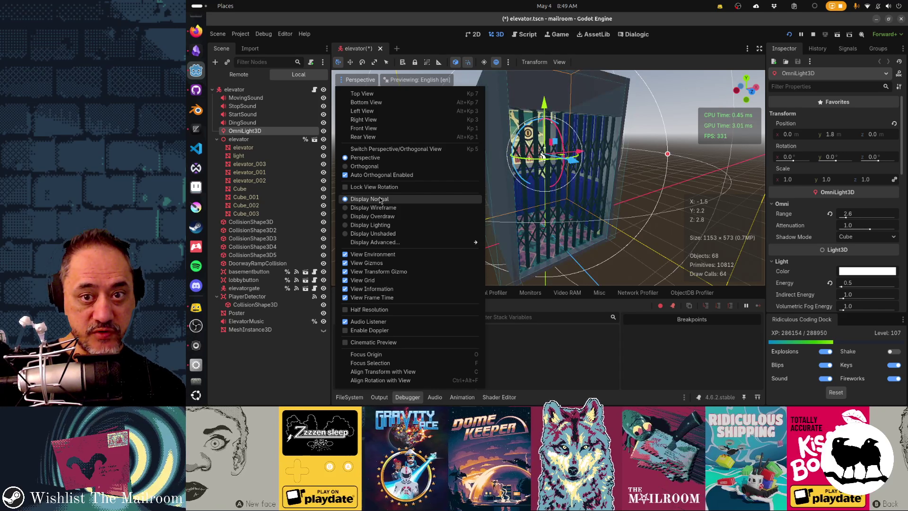
{"action": "mouse_move", "coordinate": [645, 172]}
{"action": "left_mouse_down"}
{"action": "mouse_move", "coordinate": [635, 175]}
{"action": "mouse_move", "coordinate": [662, 162]}
{"action": "left_mouse_up"}
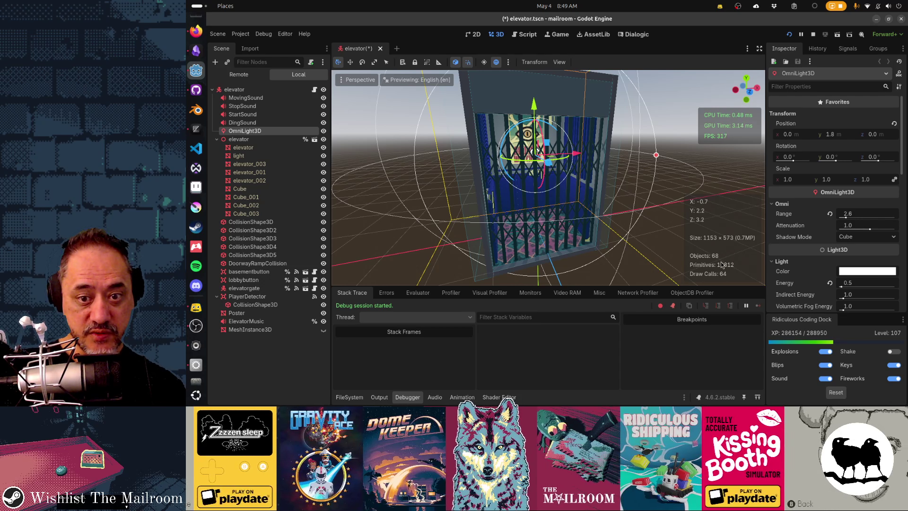
{"action": "mouse_move", "coordinate": [646, 270]}
{"action": "left_mouse_down"}
{"action": "mouse_move", "coordinate": [681, 237]}
{"action": "mouse_move", "coordinate": [648, 237]}
{"action": "left_mouse_up"}
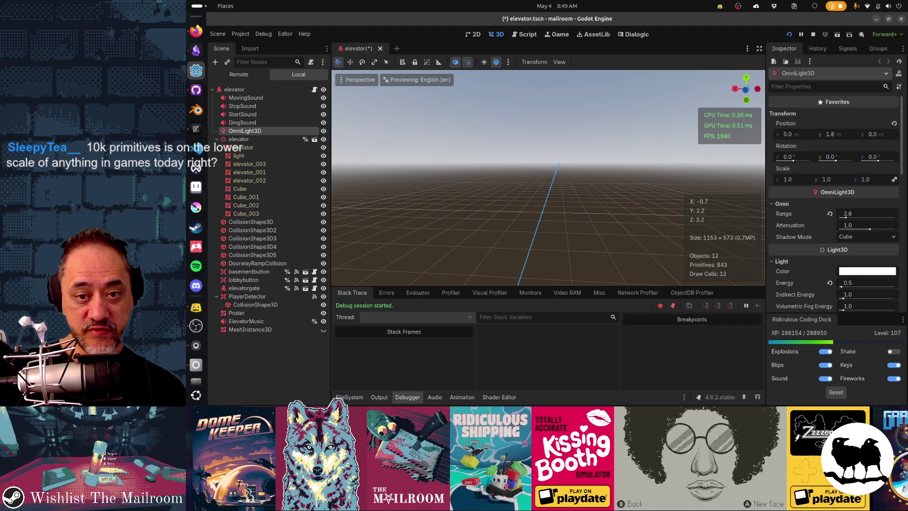
Frame the OmniLight3D, hide the elevatorgate, and toggle the elevator model to compare primitive counts
{"action": "key", "text": "f"}
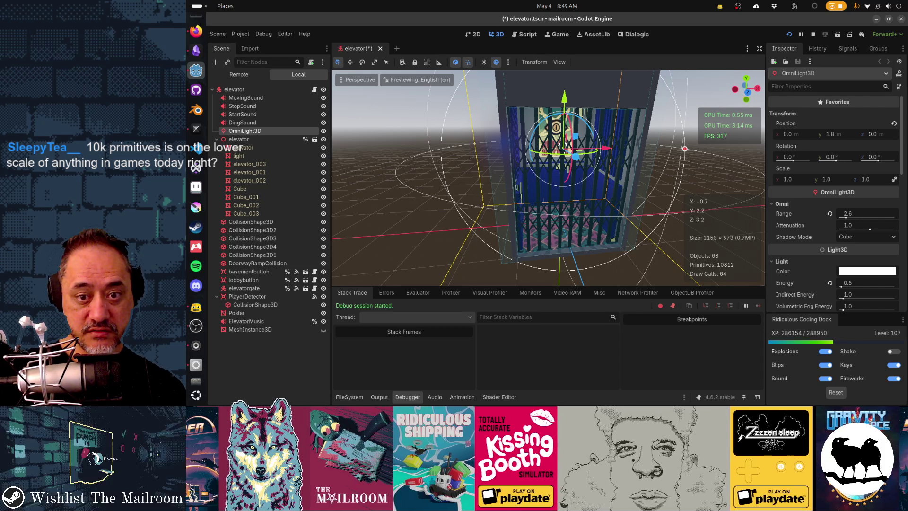
{"action": "left_click_drag", "start_coordinate": [566, 145], "coordinate": [557, 156]}
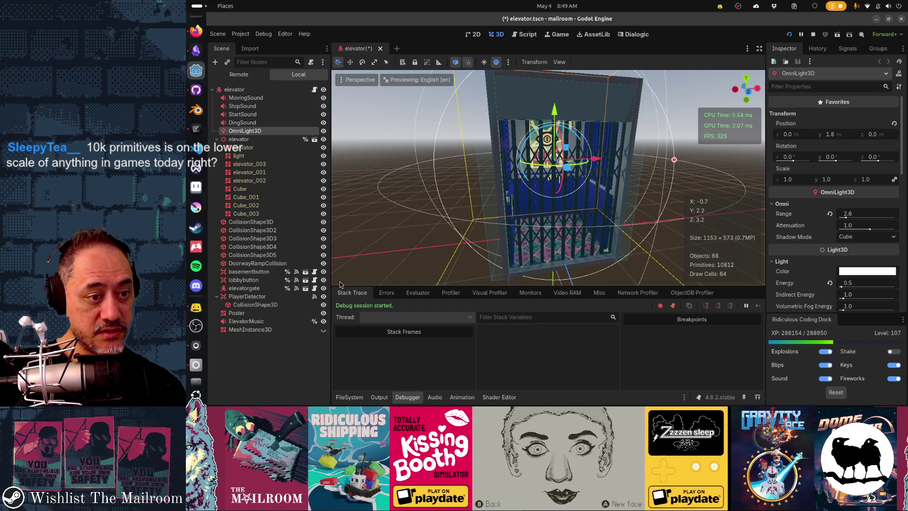
{"action": "left_click", "coordinate": [323, 288]}
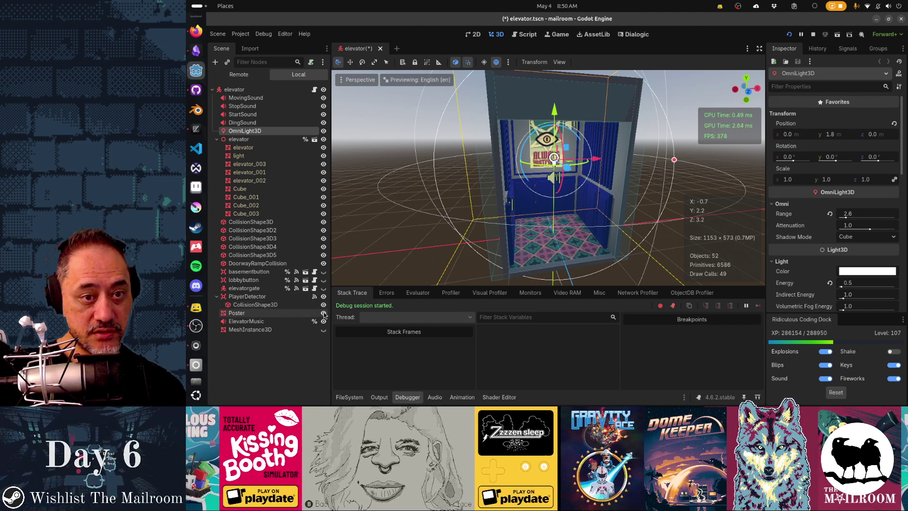
{"action": "left_click", "coordinate": [324, 140]}
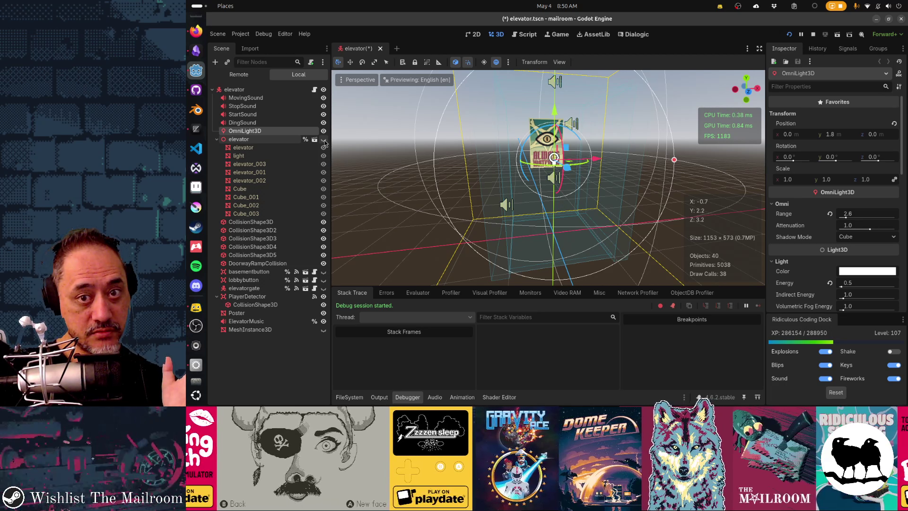
{"action": "left_click", "coordinate": [324, 139]}
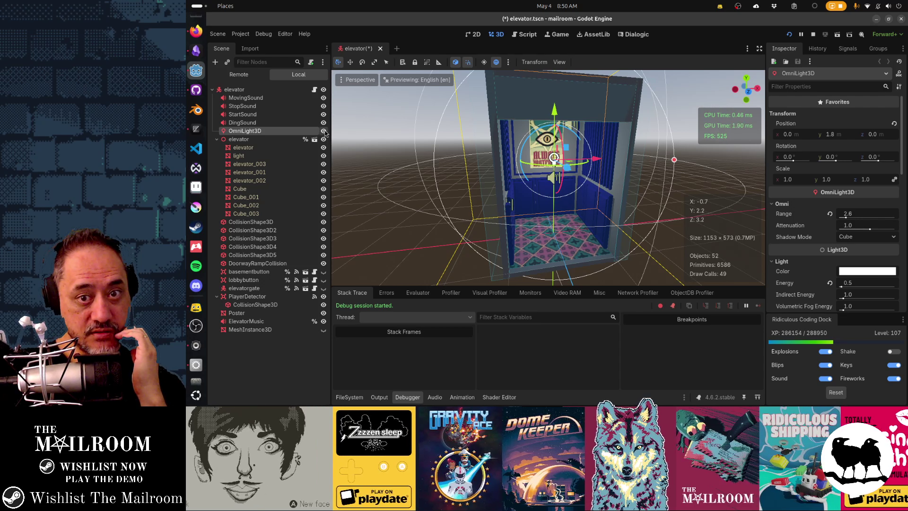
Toggle the OmniLight3D, show basementbutton and the gate, ending with the light visible
{"action": "left_click", "coordinate": [323, 131]}
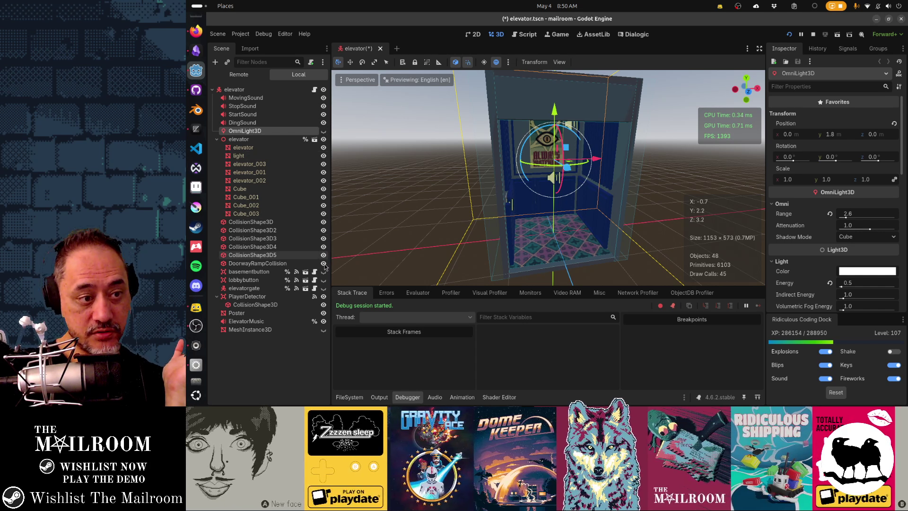
{"action": "left_click", "coordinate": [324, 272]}
{"action": "left_click", "coordinate": [324, 288]}
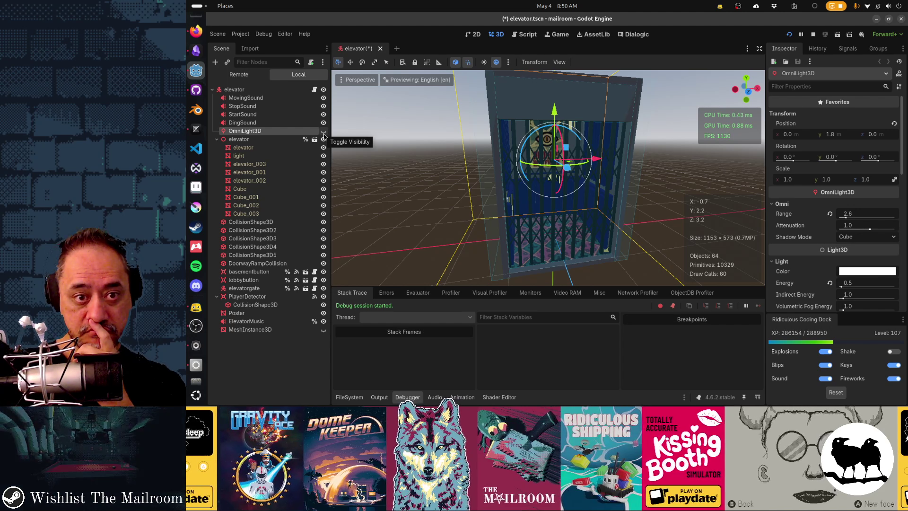
{"action": "left_click", "coordinate": [324, 134]}
{"action": "left_click", "coordinate": [324, 135]}
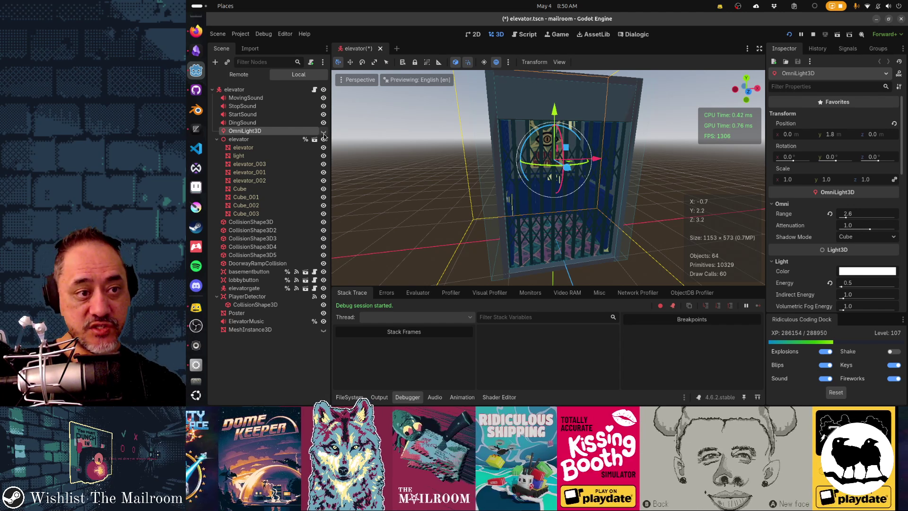
{"action": "left_click", "coordinate": [323, 135]}
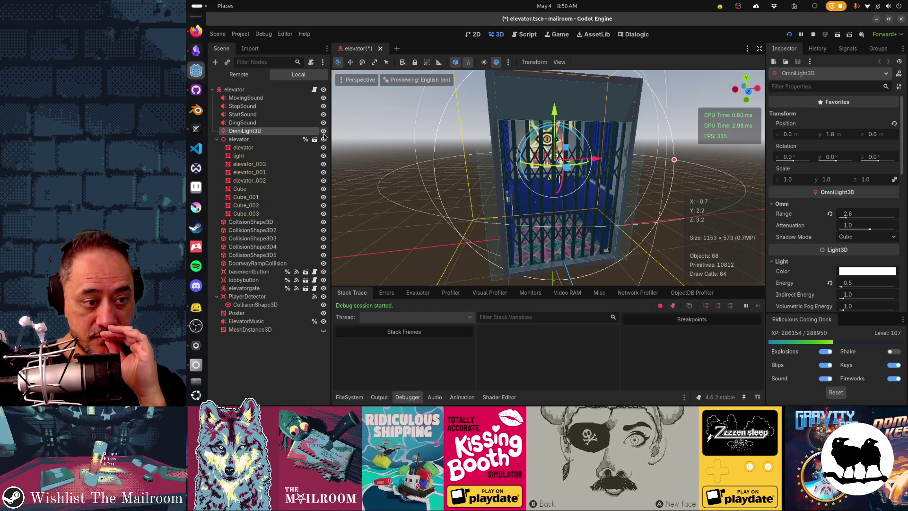
Inspect the elevator's MeshInstance3D from inside, hiding it and then showing it again
{"action": "left_click", "coordinate": [291, 331]}
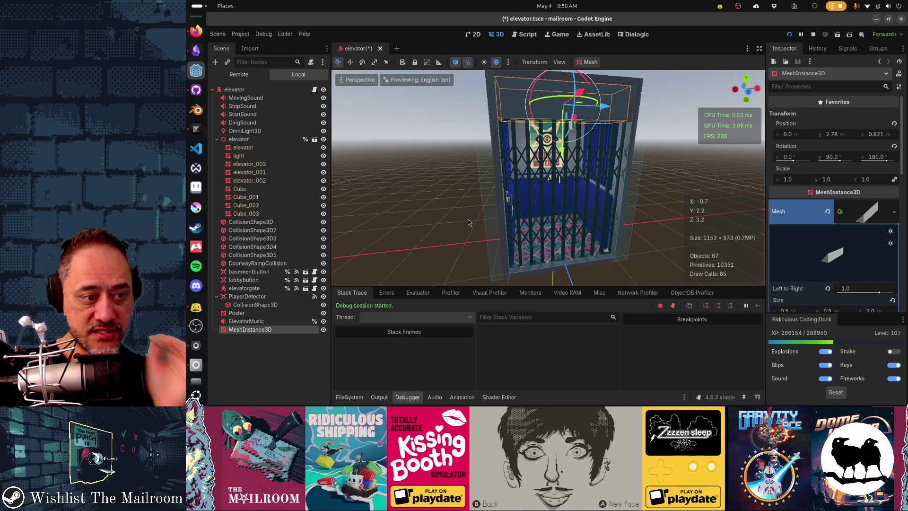
{"action": "mouse_move", "coordinate": [468, 222]}
{"action": "left_mouse_down"}
{"action": "mouse_move", "coordinate": [501, 196]}
{"action": "mouse_move", "coordinate": [504, 166]}
{"action": "mouse_move", "coordinate": [470, 172]}
{"action": "left_mouse_up"}
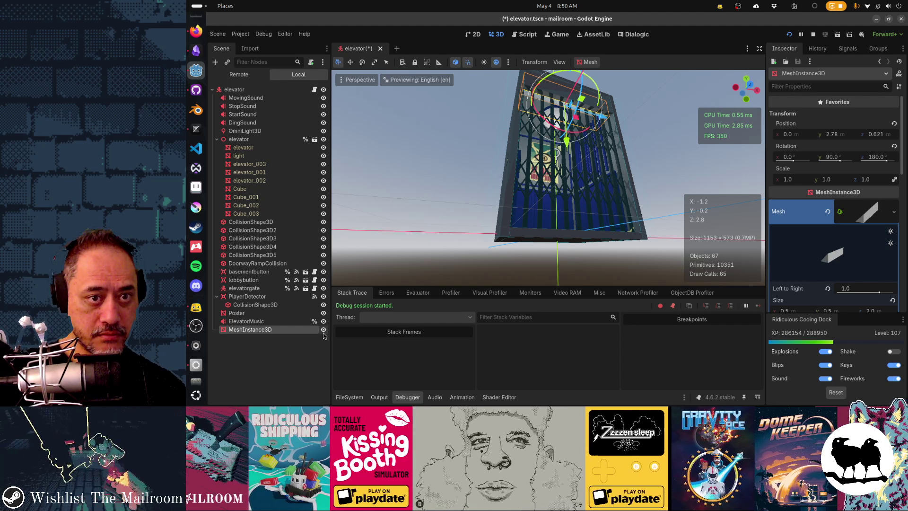
{"action": "scroll", "coordinate": [540, 165], "scroll_direction": "up", "scroll_amount": 8}
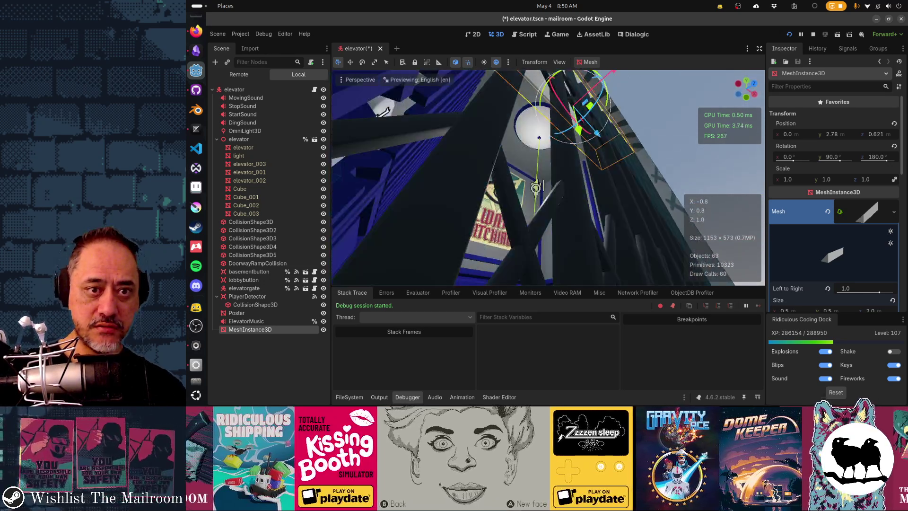
{"action": "left_click_drag", "start_coordinate": [536, 188], "coordinate": [535, 187]}
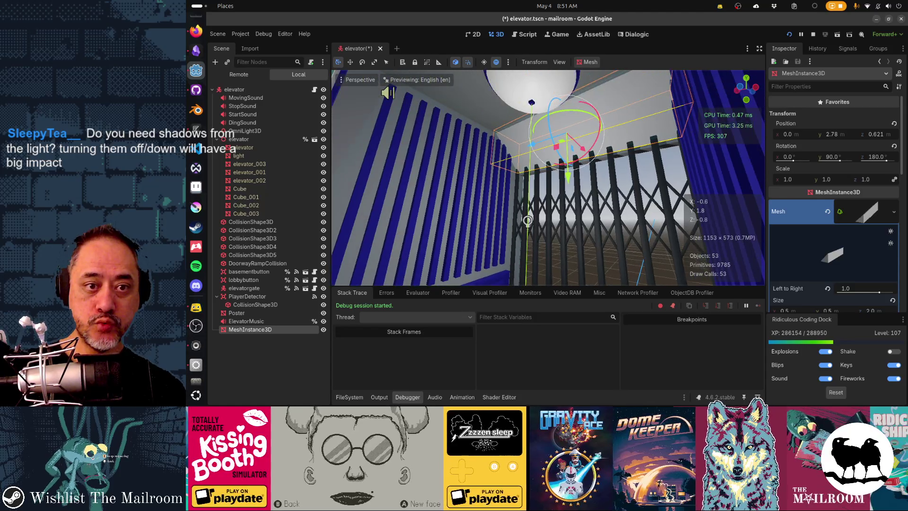
{"action": "left_click", "coordinate": [323, 329]}
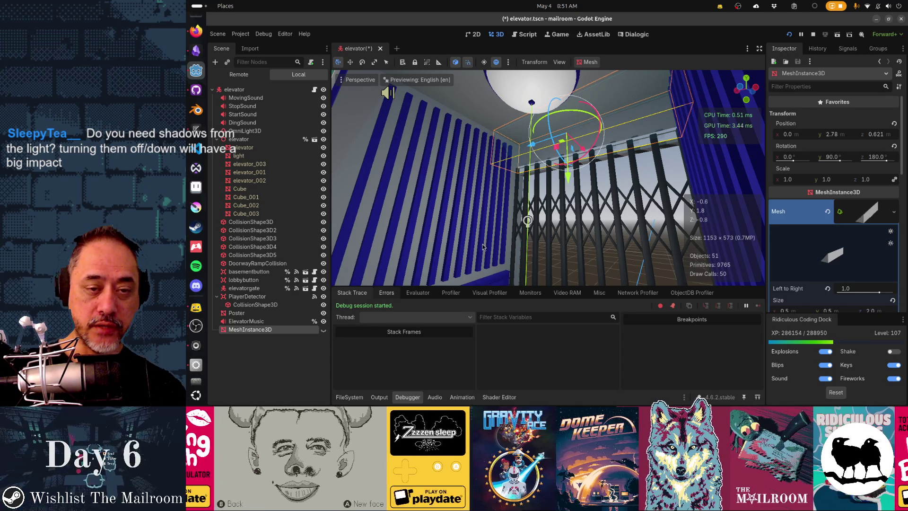
{"action": "left_click_drag", "start_coordinate": [536, 187], "coordinate": [536, 187]}
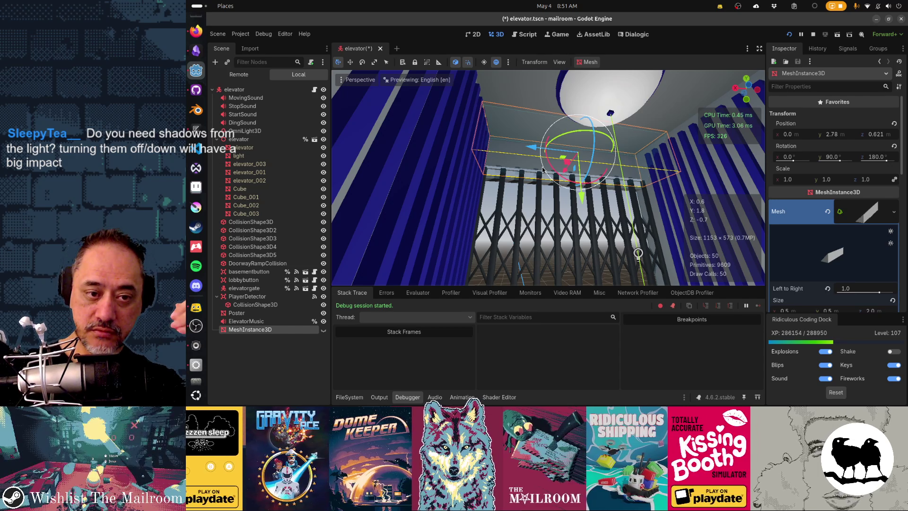
{"action": "left_click", "coordinate": [323, 330]}
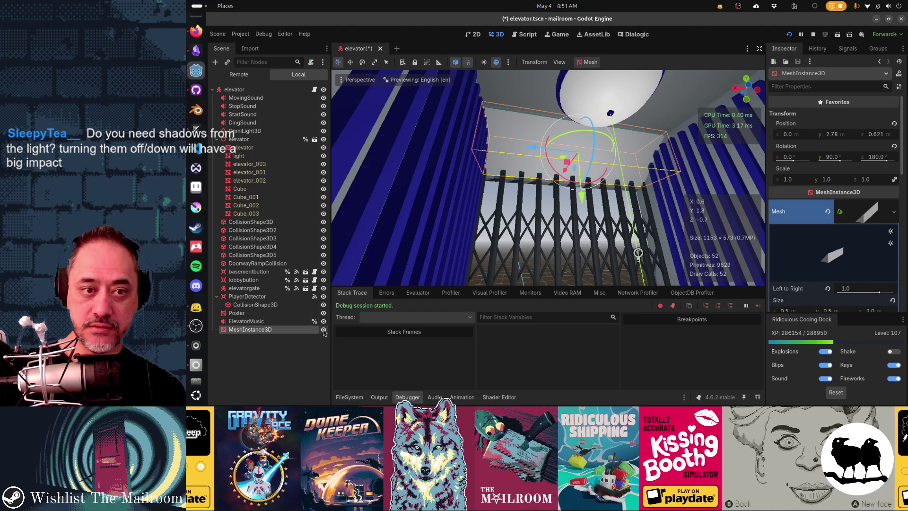
Frame the elevator, then set the OmniLight3D node to Access as Unique Name
{"action": "key", "text": "w"}
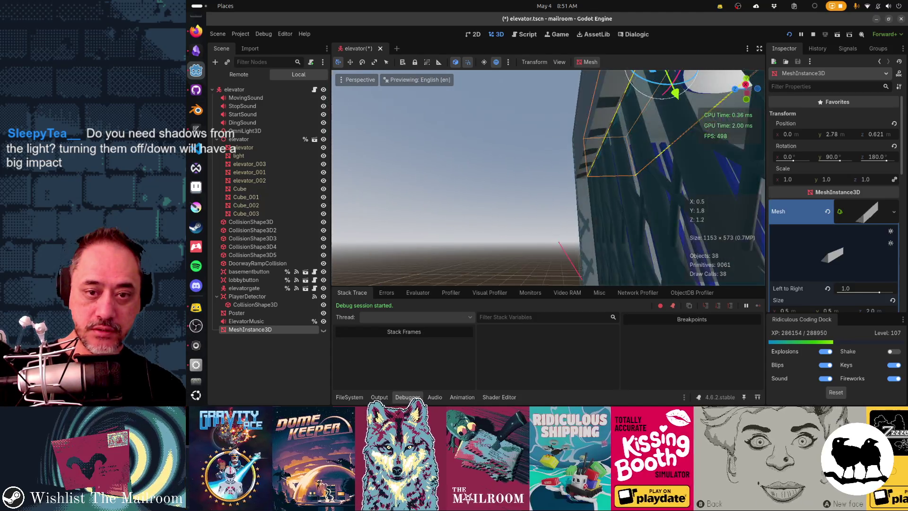
{"action": "key", "text": "f"}
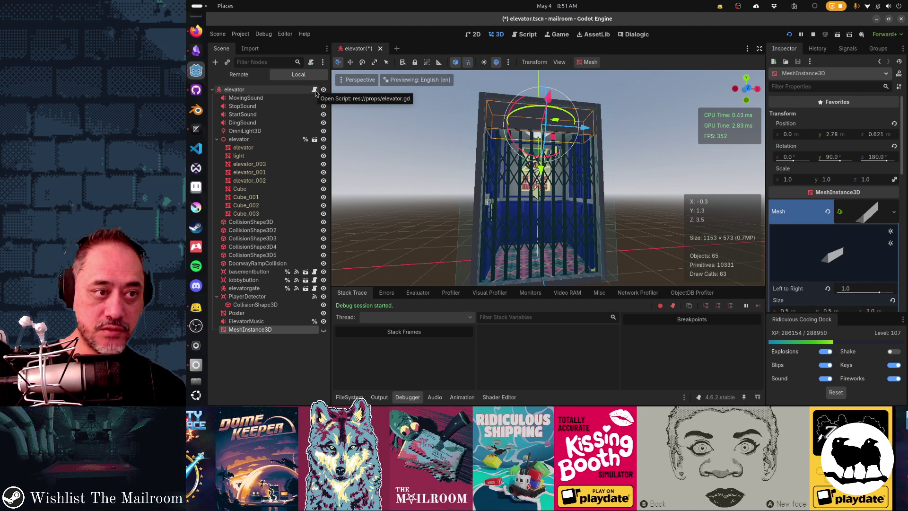
{"action": "right_click", "coordinate": [256, 131]}
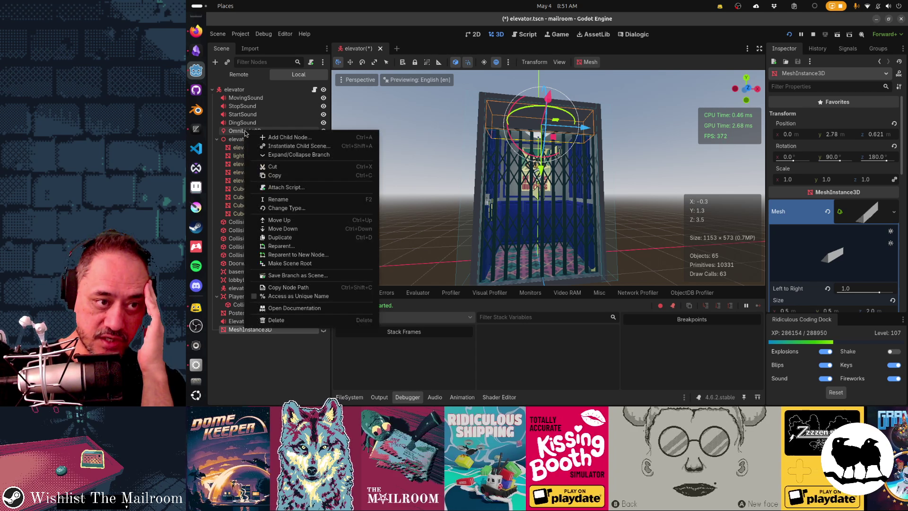
{"action": "left_click", "coordinate": [290, 296]}
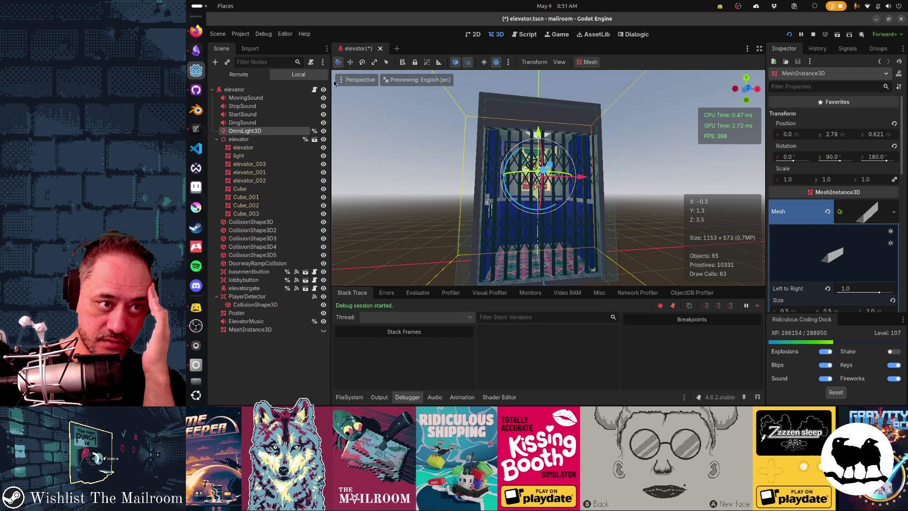
Open the elevator script, elevator.gd, in Zed and scroll through its code
{"action": "left_click", "coordinate": [314, 91]}
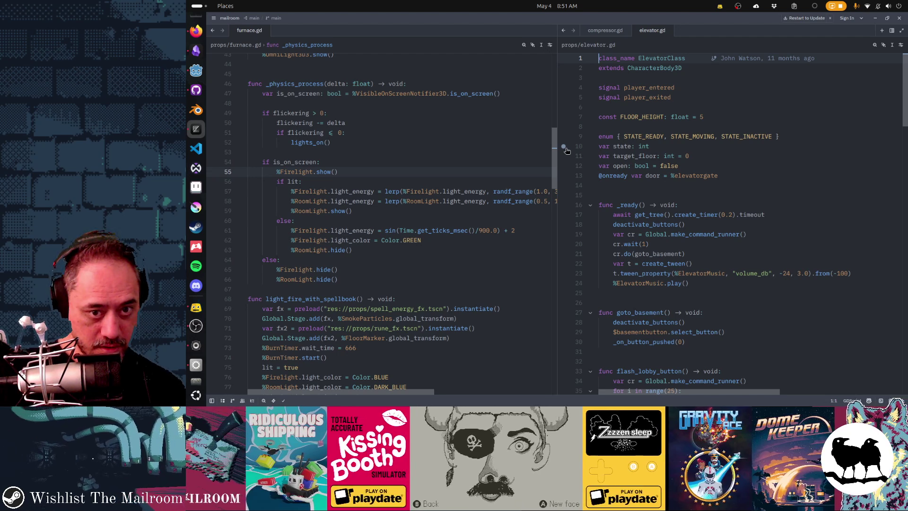
{"action": "mouse_move", "coordinate": [431, 230]}
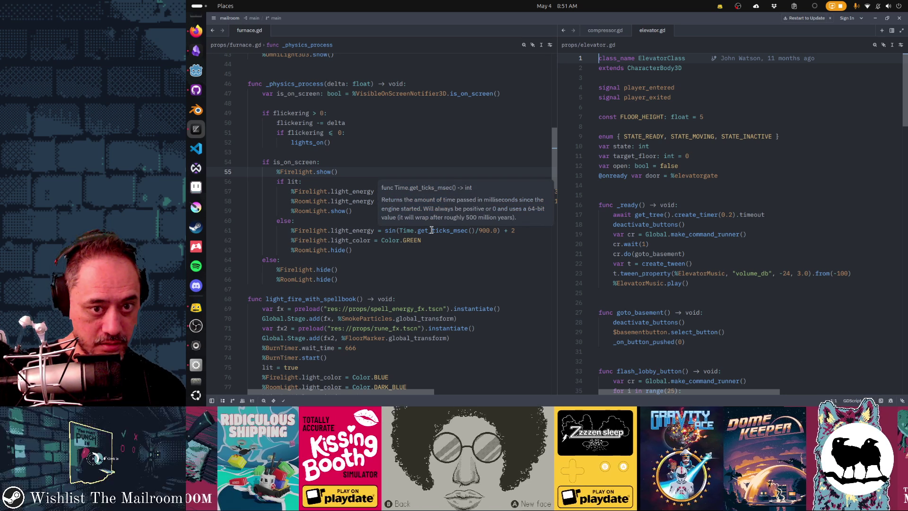
{"action": "scroll", "coordinate": [432, 230], "scroll_direction": "down", "scroll_amount": 3}
{"action": "scroll", "coordinate": [431, 232], "scroll_direction": "up", "scroll_amount": 4}
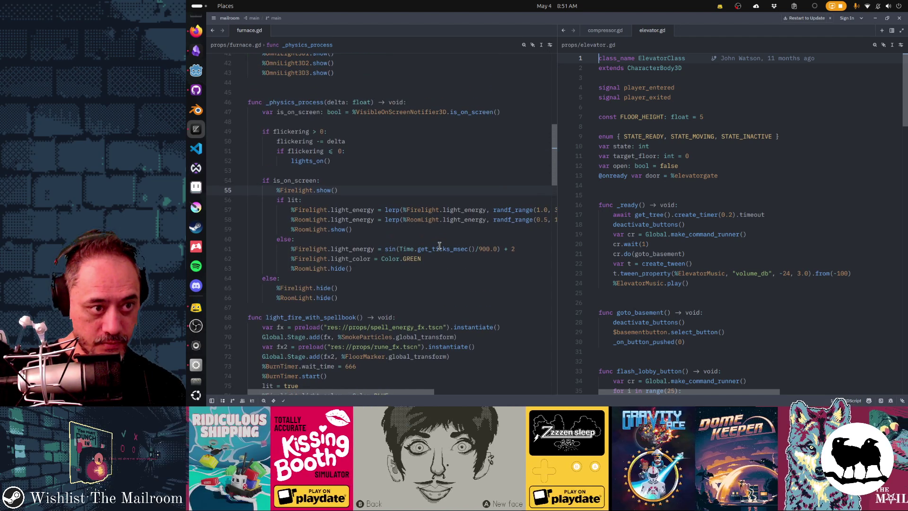
{"action": "scroll", "coordinate": [430, 225], "scroll_direction": "up", "scroll_amount": 10}
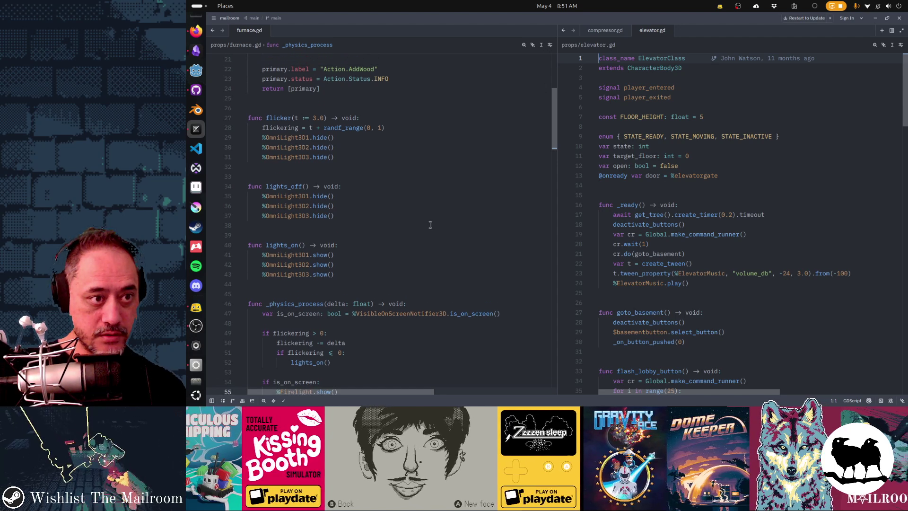
Search elevator.gd for 'door' through open_door, close_door and activate_buttons, then return to Godot
{"action": "left_click", "coordinate": [649, 146]}
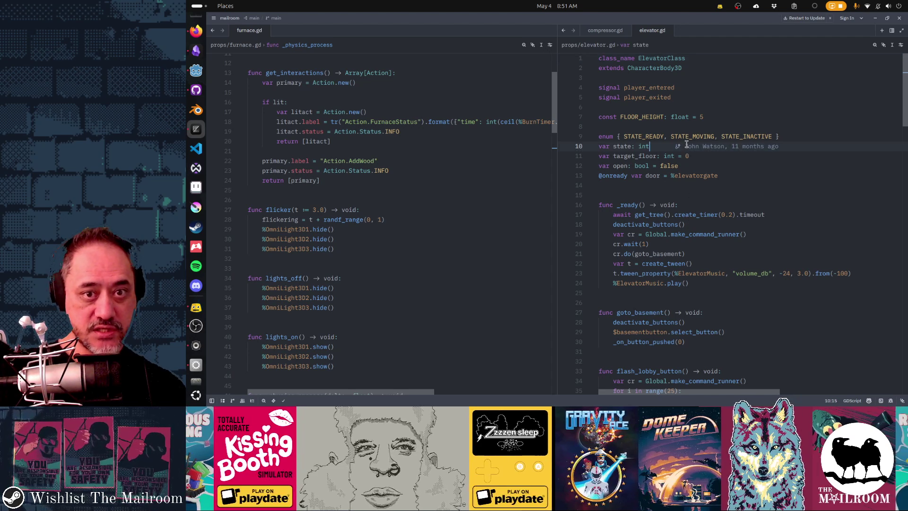
{"action": "key", "text": "ctrl+f"}
{"action": "type", "text": "int"}
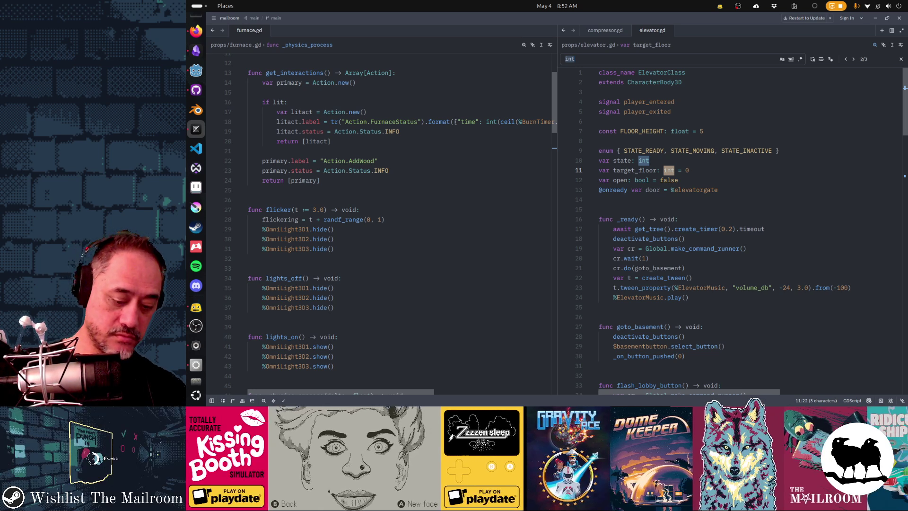
{"action": "key", "text": "BackSpace"}
{"action": "key", "text": "BackSpace"}
{"action": "key", "text": "BackSpace"}
{"action": "type", "text": "door"}
{"action": "key", "text": "Return"}
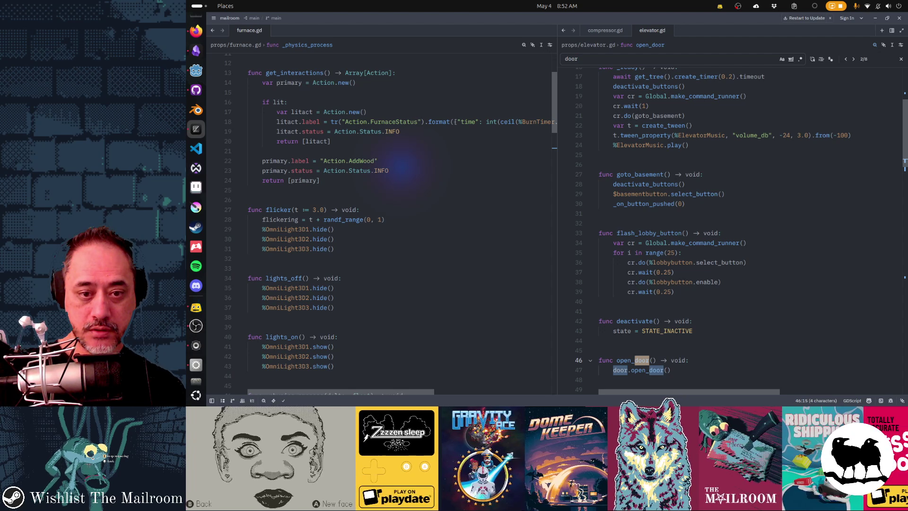
{"action": "key", "text": "Return"}
{"action": "key", "text": "Return"}
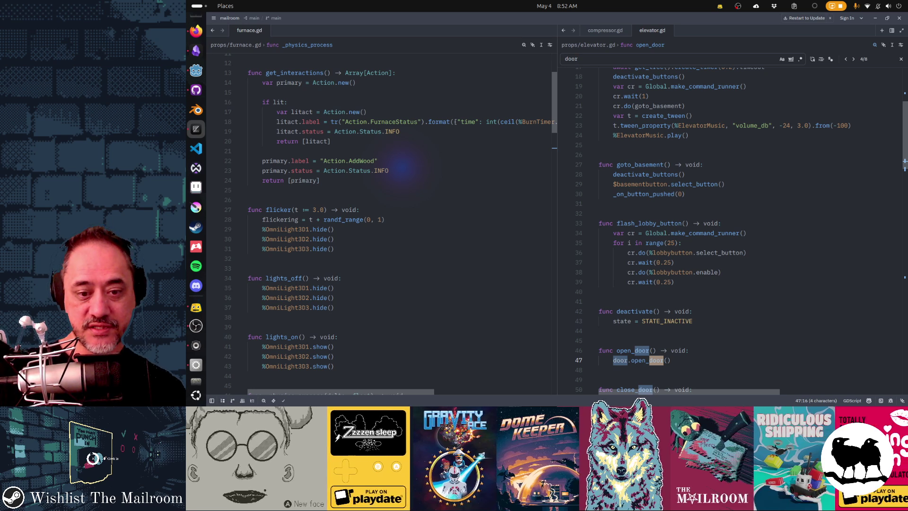
{"action": "key", "text": "Return"}
{"action": "key", "text": "Return"}
{"action": "key", "text": "Return"}
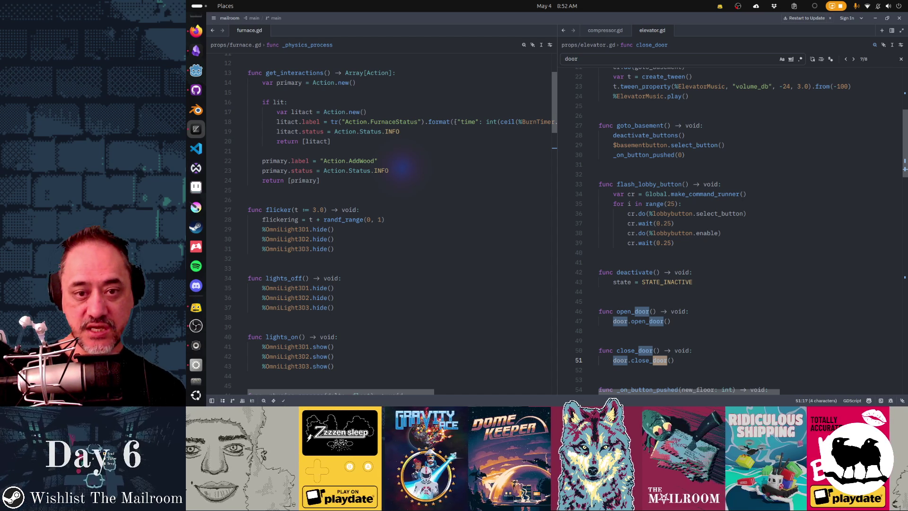
{"action": "key", "text": "Return"}
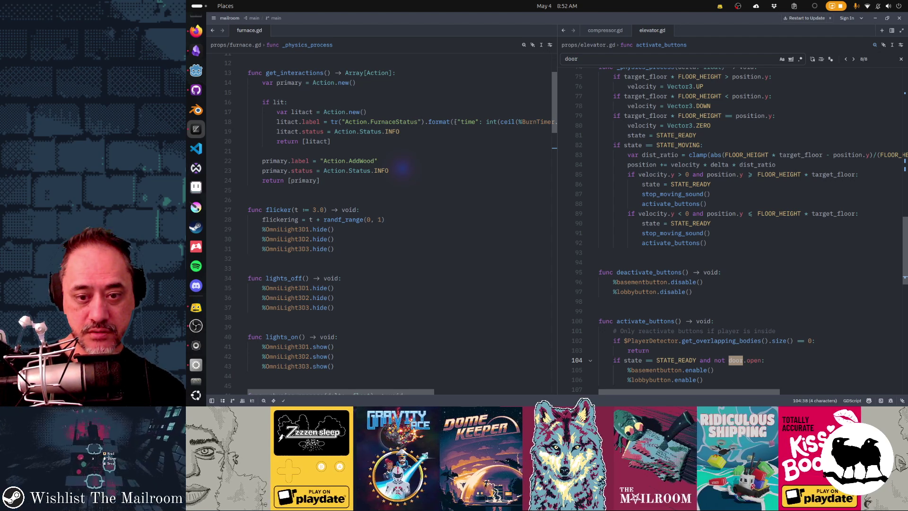
{"action": "key", "text": "Return"}
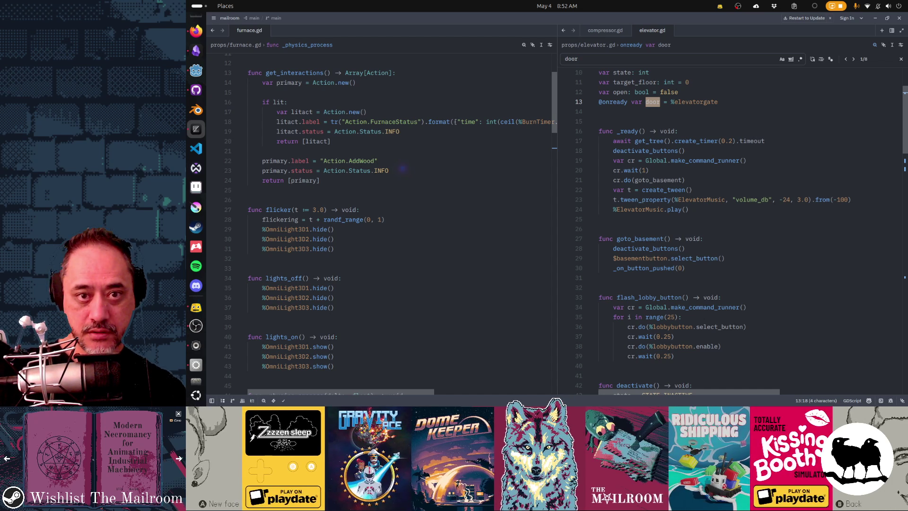
{"action": "key", "text": "alt+Tab"}
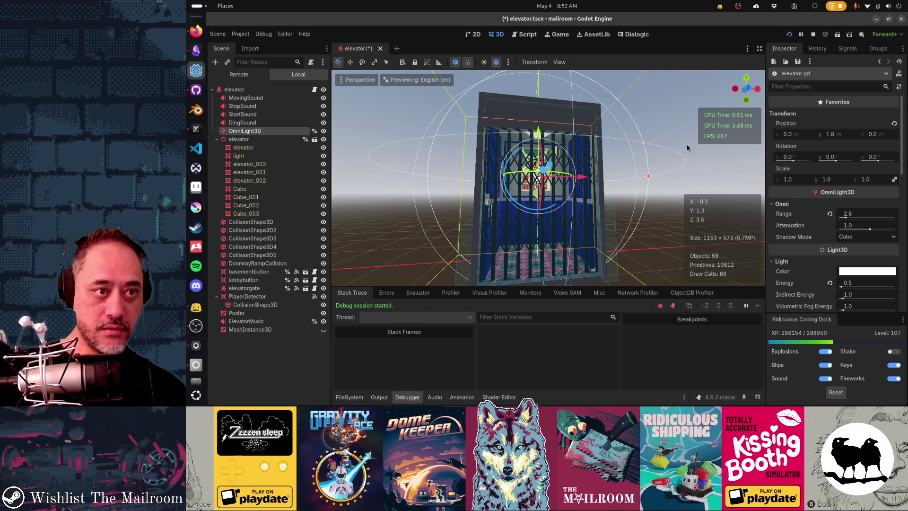
Use Quick Open to load main.tscn in a new scene tab
{"action": "key", "text": "ctrl+shift+o"}
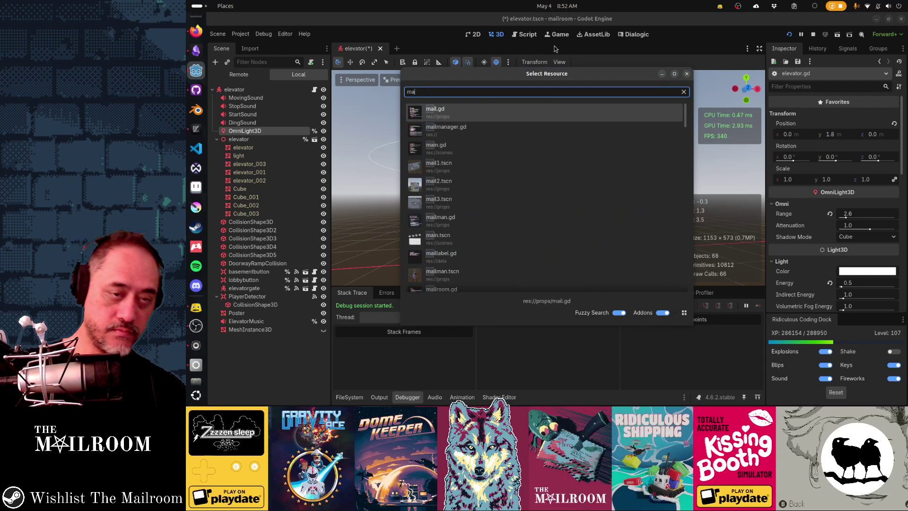
{"action": "type", "text": "main.tscn"}
{"action": "key", "text": "Return"}
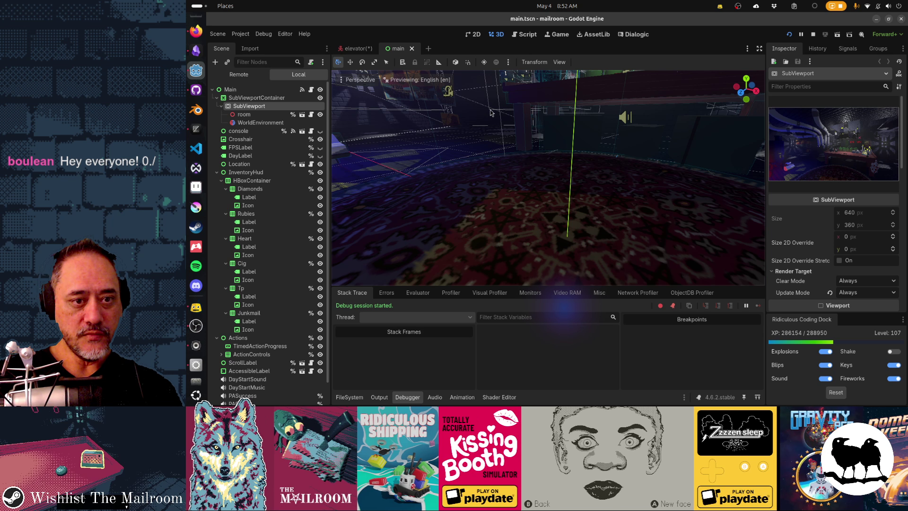
In Blender, open elevatordoor.blend from the recent files filtered by 'elevato'
{"action": "key", "text": "alt+Tab"}
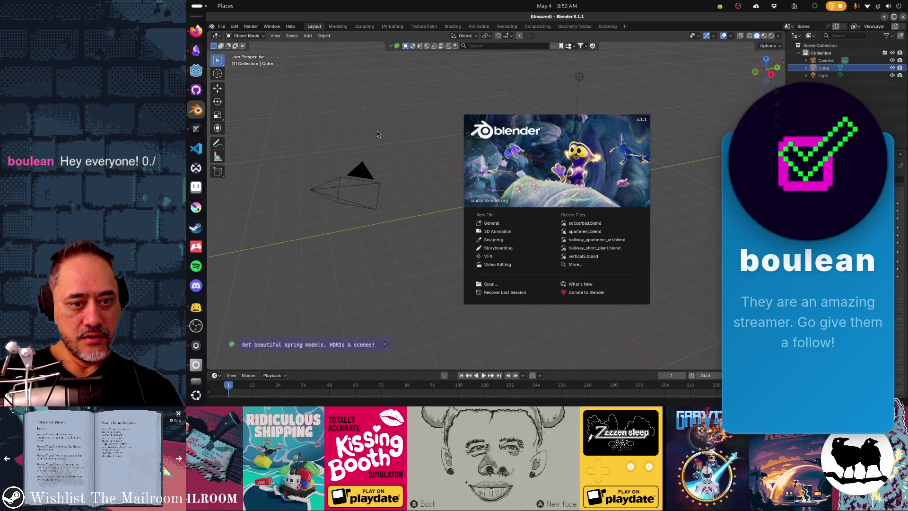
{"action": "left_click", "coordinate": [585, 264]}
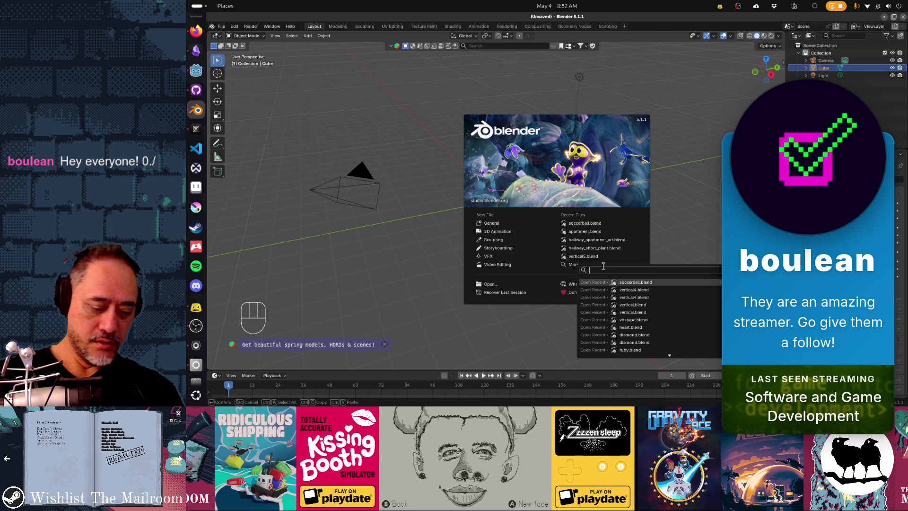
{"action": "type", "text": "elevato"}
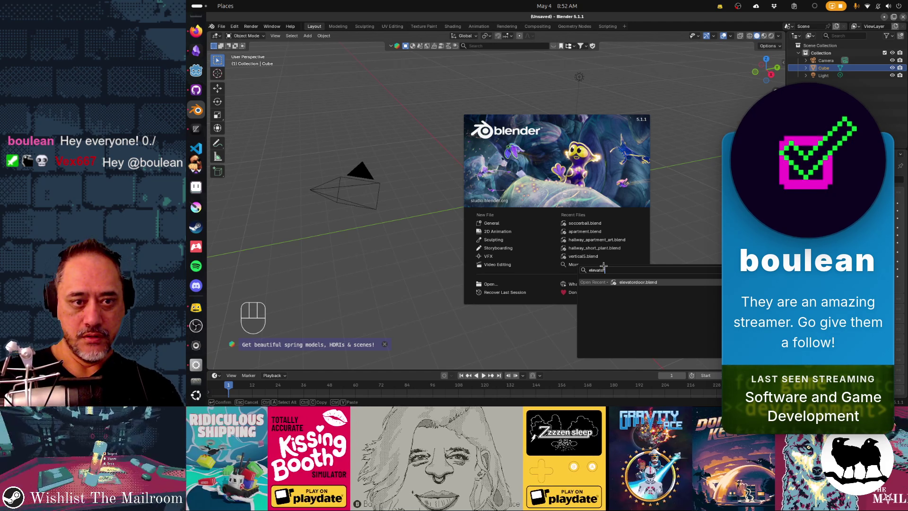
{"action": "key", "text": "Return"}
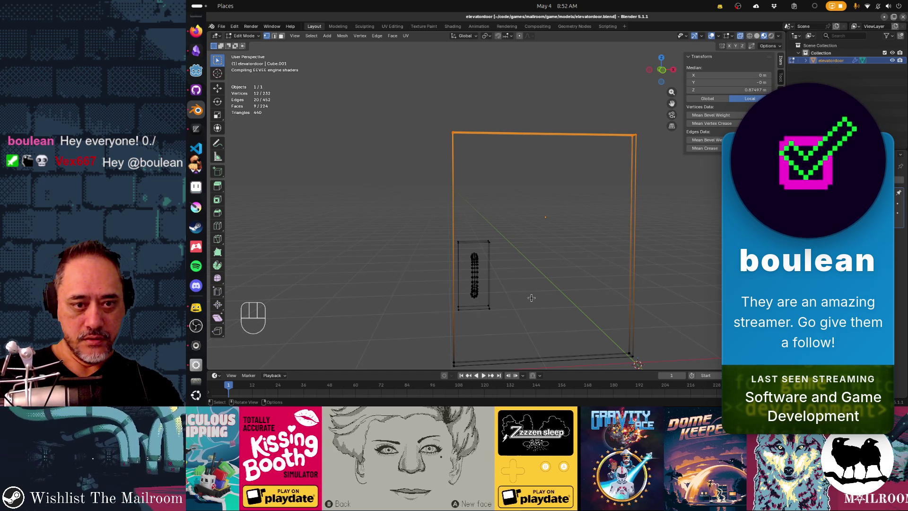
In Object Mode, parent the selected pieces to the door object
{"action": "mouse_move", "coordinate": [529, 300]}
{"action": "left_mouse_down"}
{"action": "mouse_move", "coordinate": [668, 279]}
{"action": "mouse_move", "coordinate": [495, 270]}
{"action": "left_mouse_up"}
{"action": "key", "text": "Tab"}
{"action": "key", "text": "ctrl+p"}
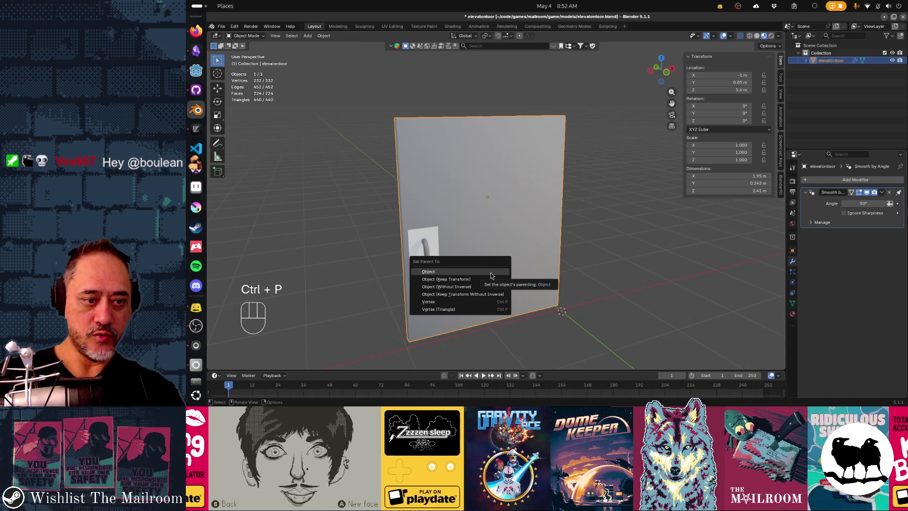
{"action": "left_click", "coordinate": [490, 274]}
Open elevator.blend without saving the door file
{"action": "key", "text": "ctrl+o"}
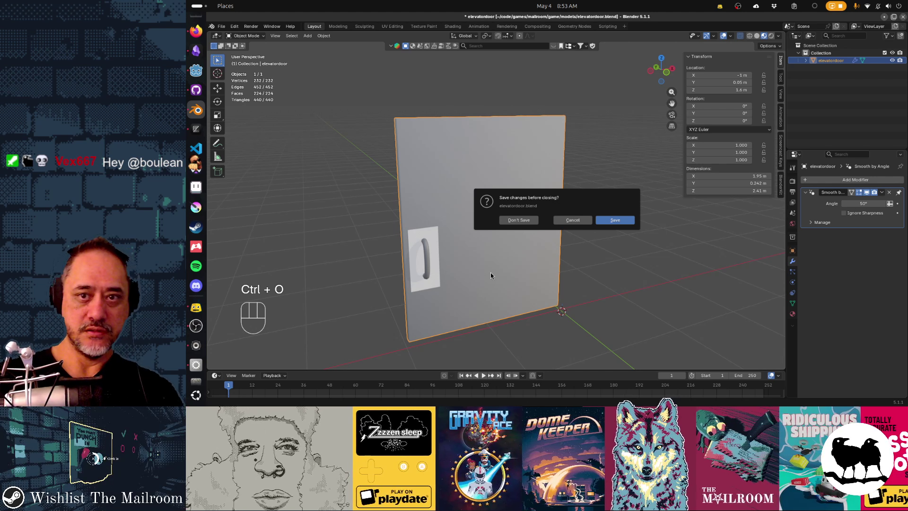
{"action": "left_click", "coordinate": [520, 220]}
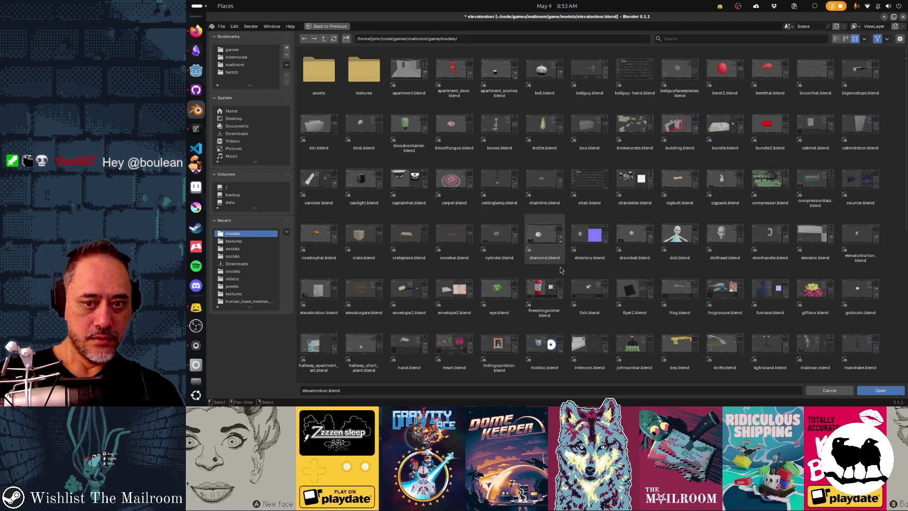
{"action": "scroll", "coordinate": [680, 293], "scroll_direction": "down", "scroll_amount": 1}
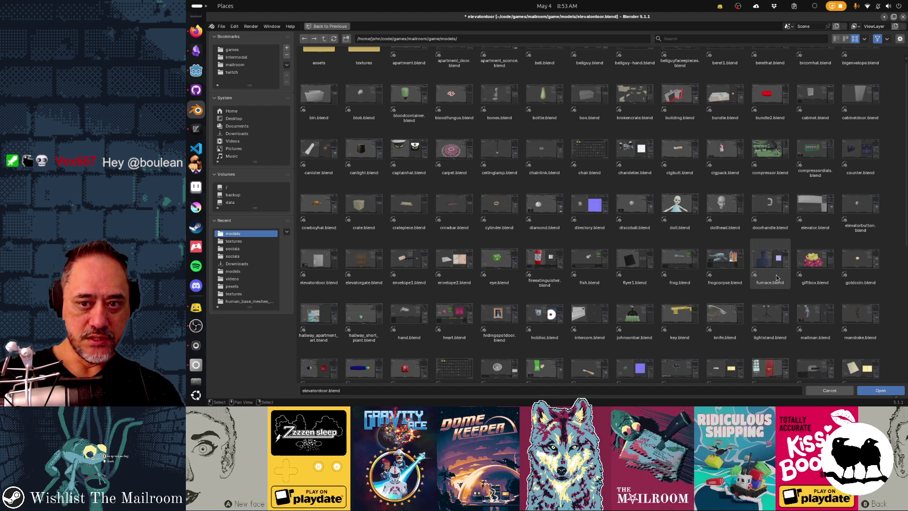
{"action": "double_click", "coordinate": [811, 223]}
{"action": "scroll", "coordinate": [496, 295], "scroll_direction": "up", "scroll_amount": 3}
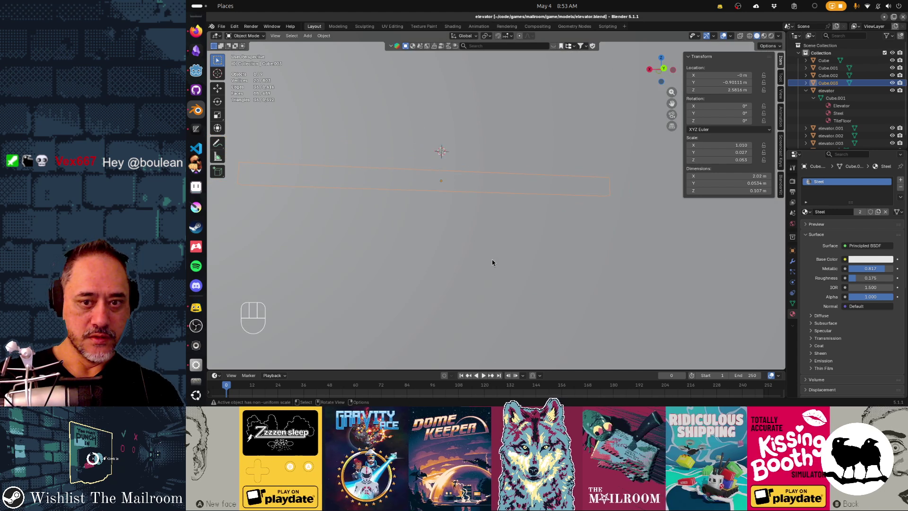
{"action": "mouse_move", "coordinate": [493, 260]}
{"action": "left_mouse_down"}
{"action": "mouse_move", "coordinate": [598, 297]}
{"action": "mouse_move", "coordinate": [589, 297]}
{"action": "left_mouse_up"}
{"action": "scroll", "coordinate": [515, 208], "scroll_direction": "down", "scroll_amount": 5}
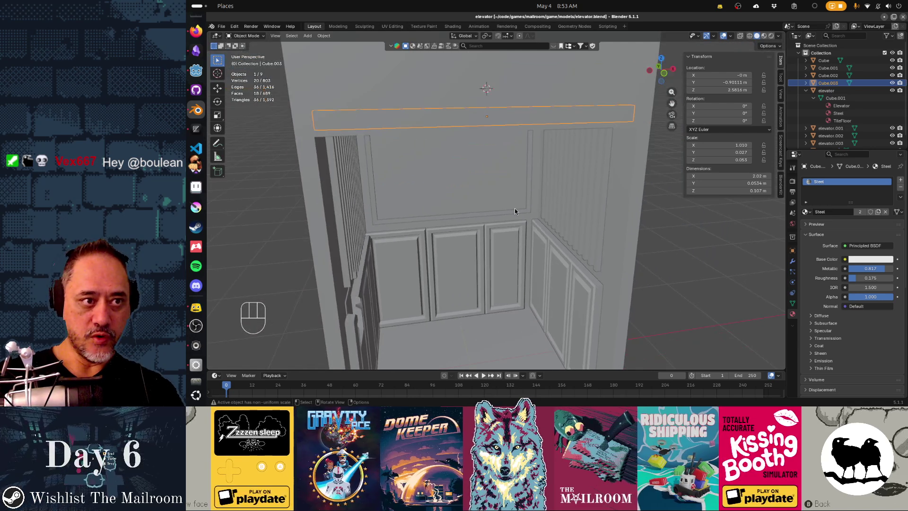
{"action": "left_click_drag", "start_coordinate": [524, 267], "coordinate": [531, 204]}
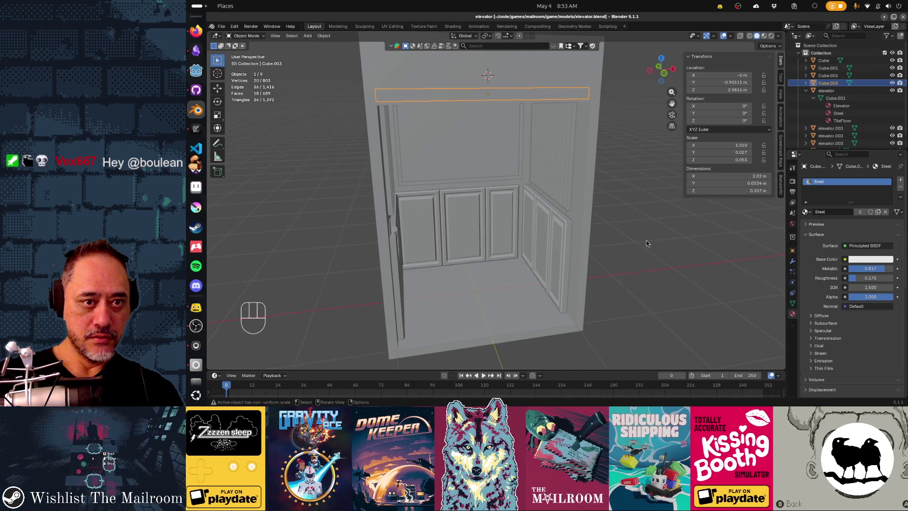
{"action": "left_click", "coordinate": [668, 259]}
{"action": "left_click_drag", "start_coordinate": [668, 259], "coordinate": [623, 253]}
{"action": "key", "text": "ctrl+a"}
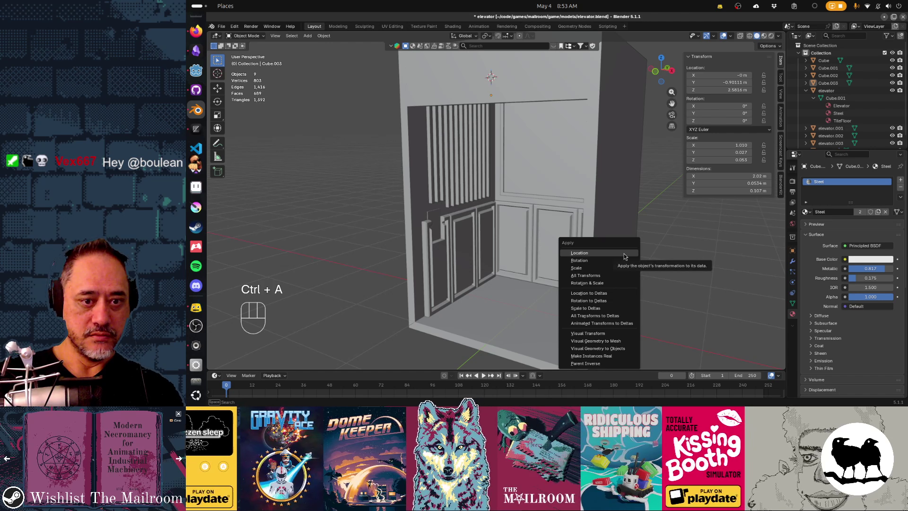
{"action": "key", "text": "a"}
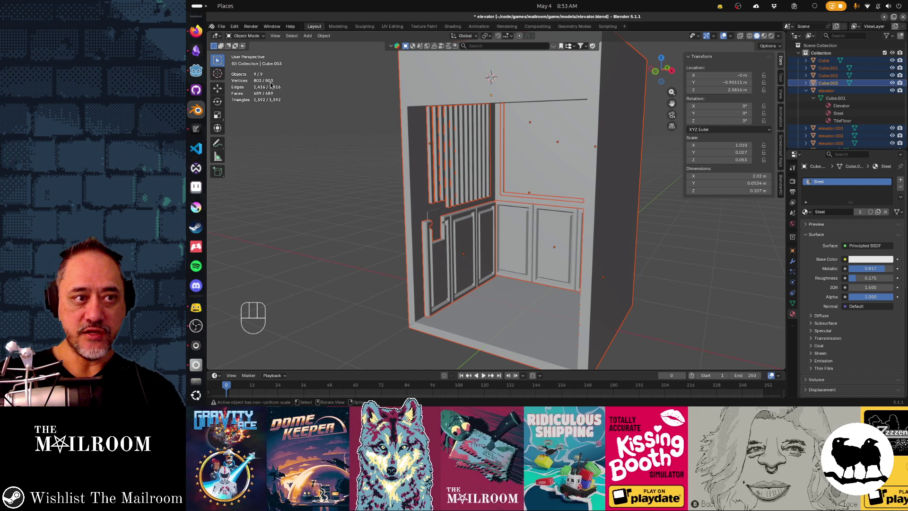
{"action": "left_click", "coordinate": [345, 175]}
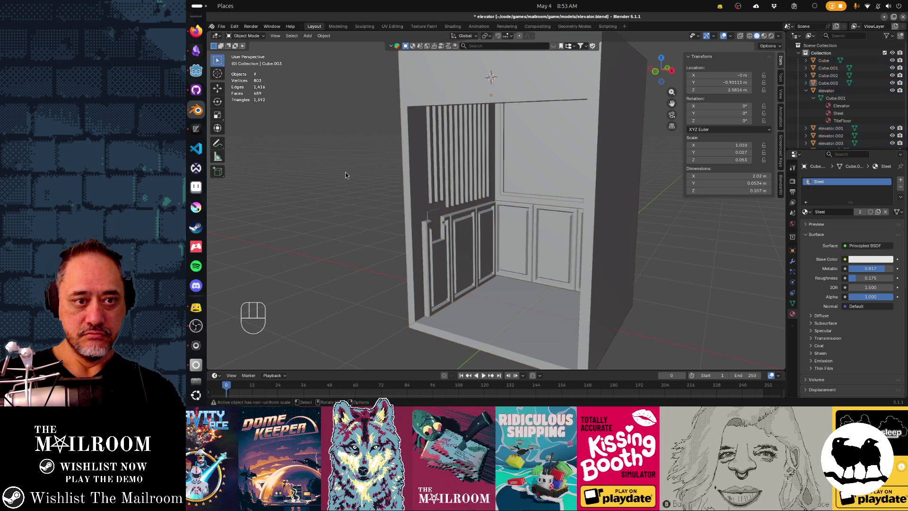
{"action": "mouse_move", "coordinate": [345, 175]}
{"action": "left_mouse_down"}
{"action": "mouse_move", "coordinate": [334, 199]}
{"action": "mouse_move", "coordinate": [604, 237]}
{"action": "mouse_move", "coordinate": [284, 239]}
{"action": "mouse_move", "coordinate": [282, 250]}
{"action": "mouse_move", "coordinate": [314, 254]}
{"action": "left_mouse_up"}
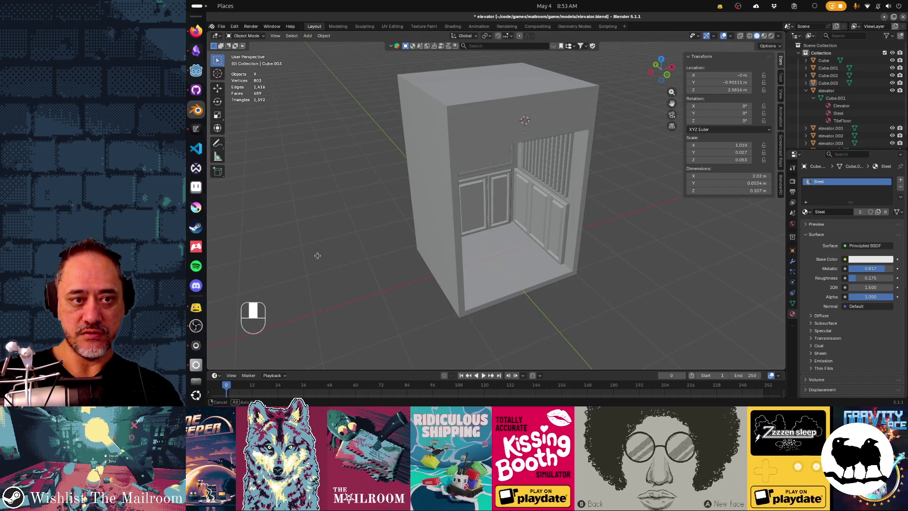
{"action": "left_click_drag", "start_coordinate": [520, 259], "coordinate": [512, 265]}
{"action": "scroll", "coordinate": [512, 265], "scroll_direction": "up", "scroll_amount": 3}
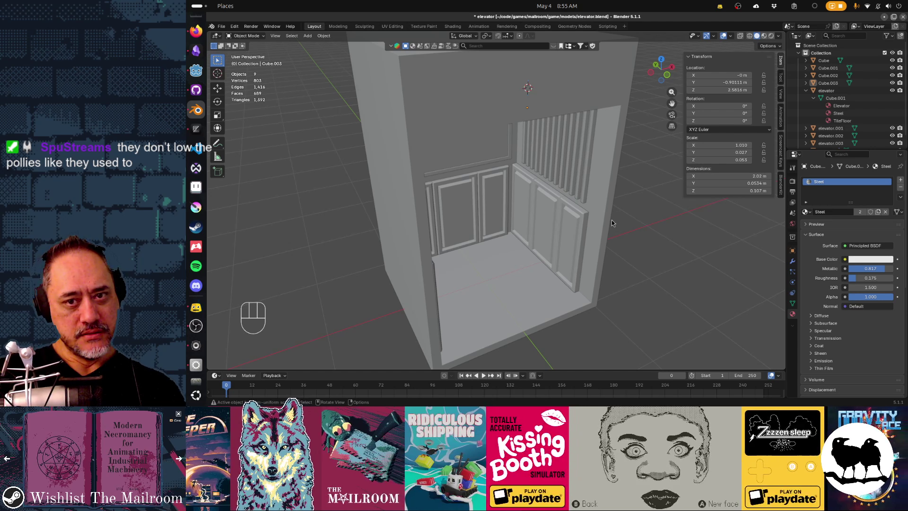
Switch from Blender back to the Godot editor showing main.tscn
{"action": "key", "text": "alt+Tab"}
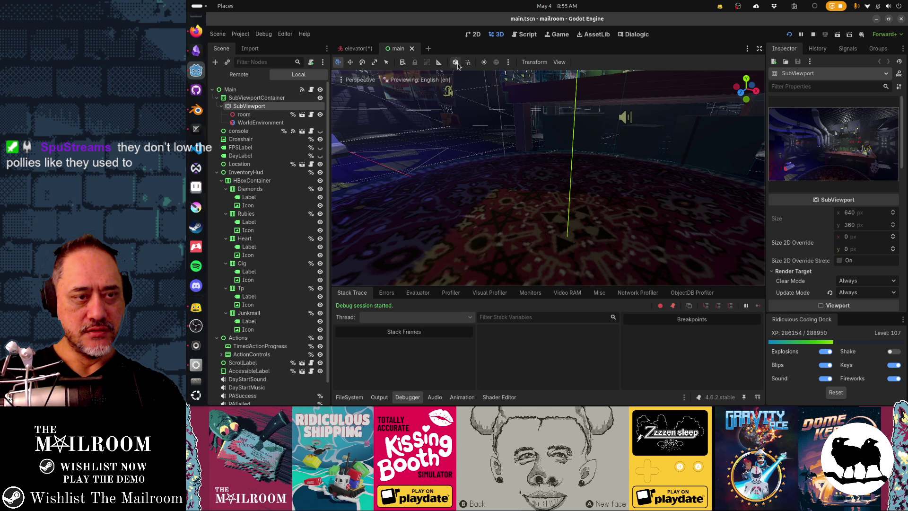
Quick-open mailroom.tscn and close the main scene tab
{"action": "key", "text": "alt+shift+o"}
{"action": "type", "text": "mailroom"}
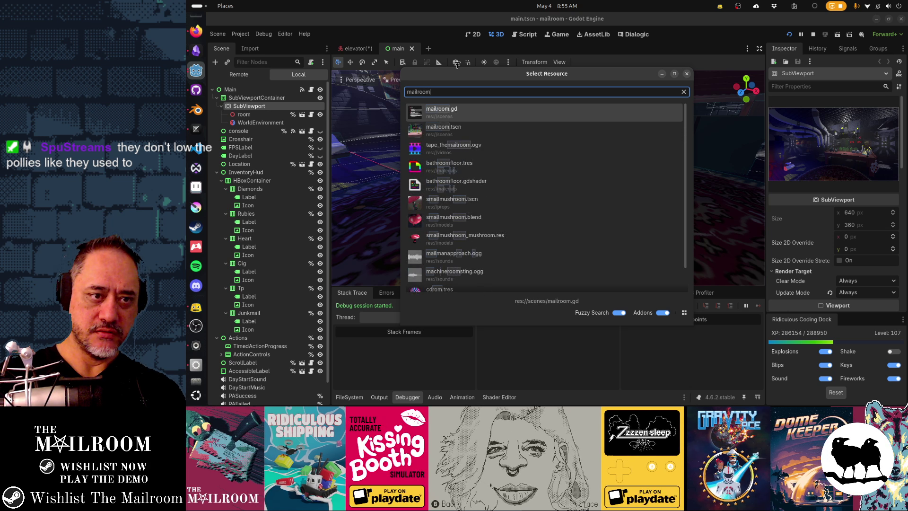
{"action": "key", "text": "Down"}
{"action": "key", "text": "Return"}
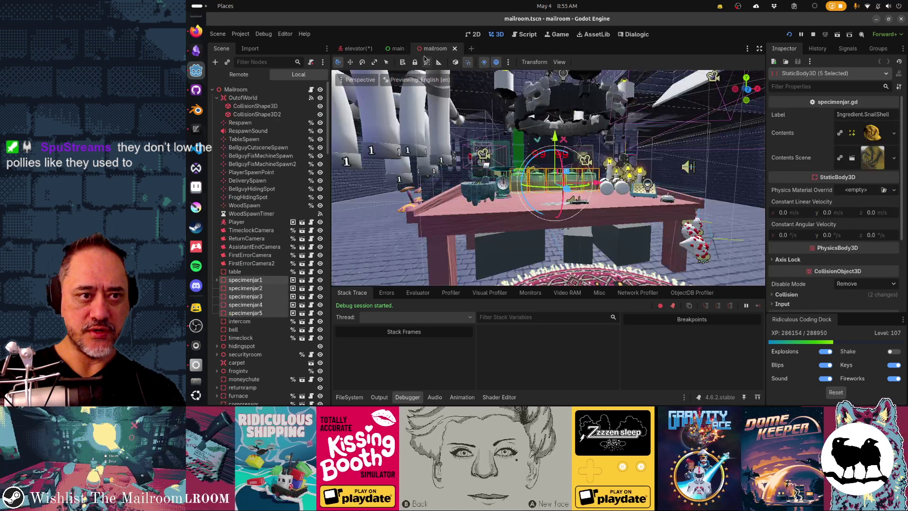
{"action": "left_click", "coordinate": [412, 48]}
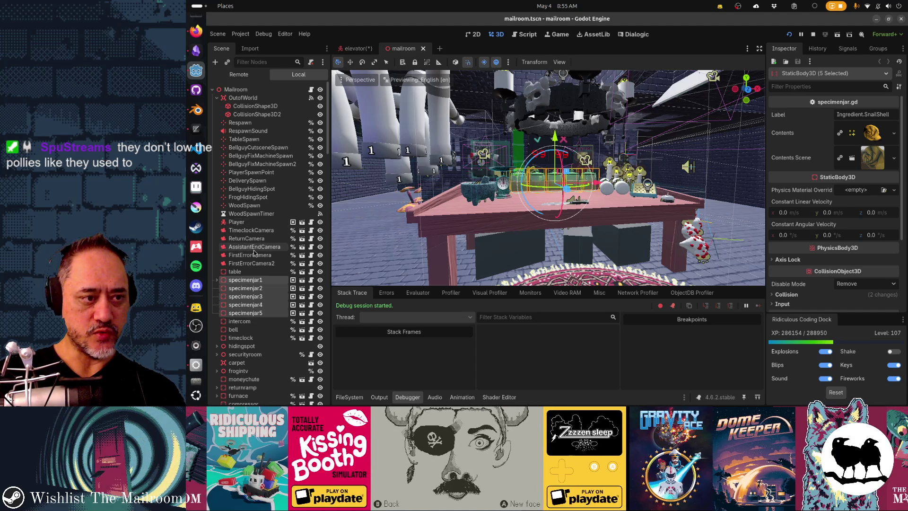
View elevatordoor0's signals, such as opened and closed, comparing them with the elevator node's
{"action": "scroll", "coordinate": [254, 252], "scroll_direction": "down", "scroll_amount": 5}
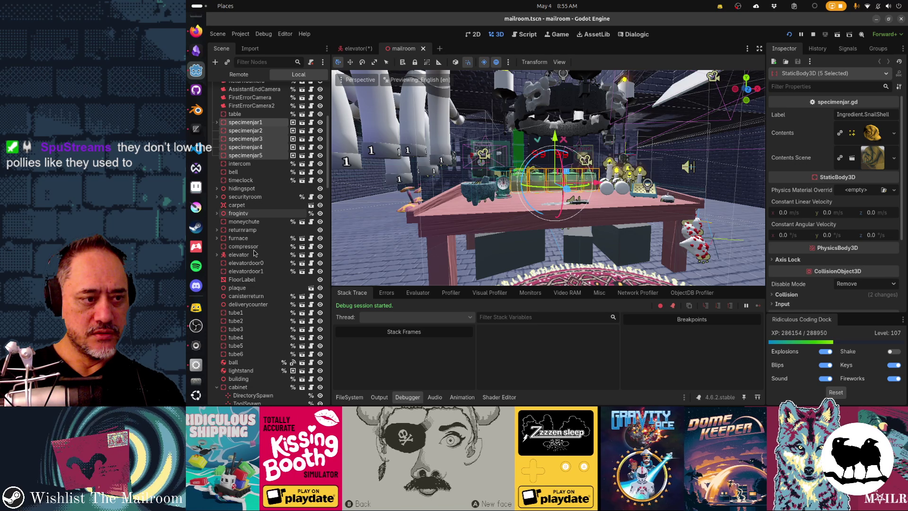
{"action": "left_click", "coordinate": [246, 263]}
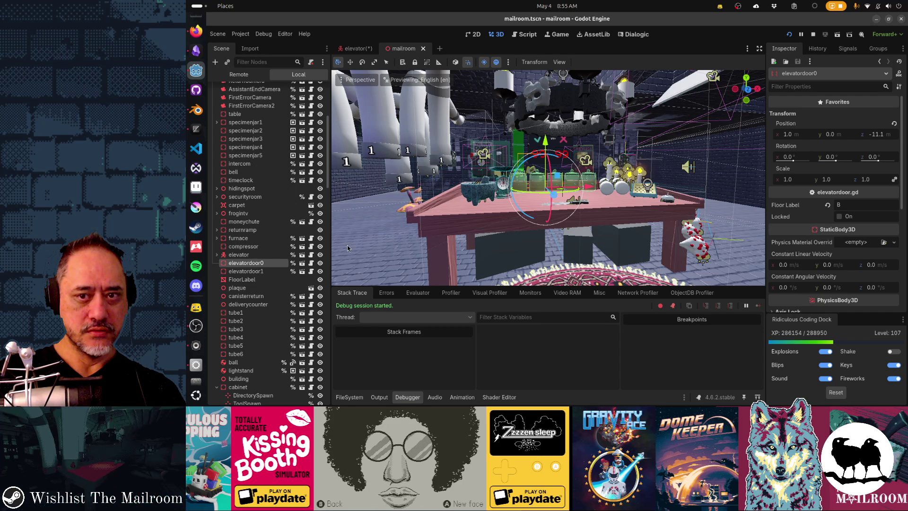
{"action": "left_click", "coordinate": [849, 49]}
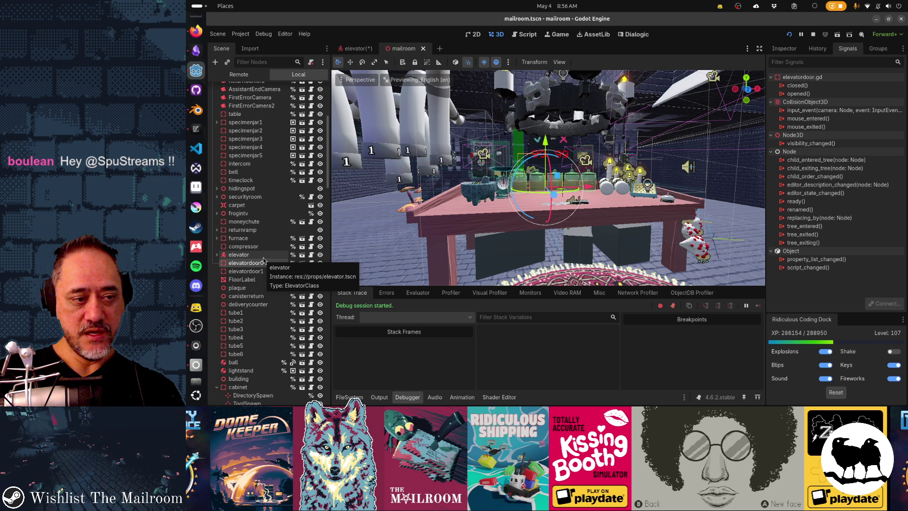
{"action": "left_click", "coordinate": [257, 256]}
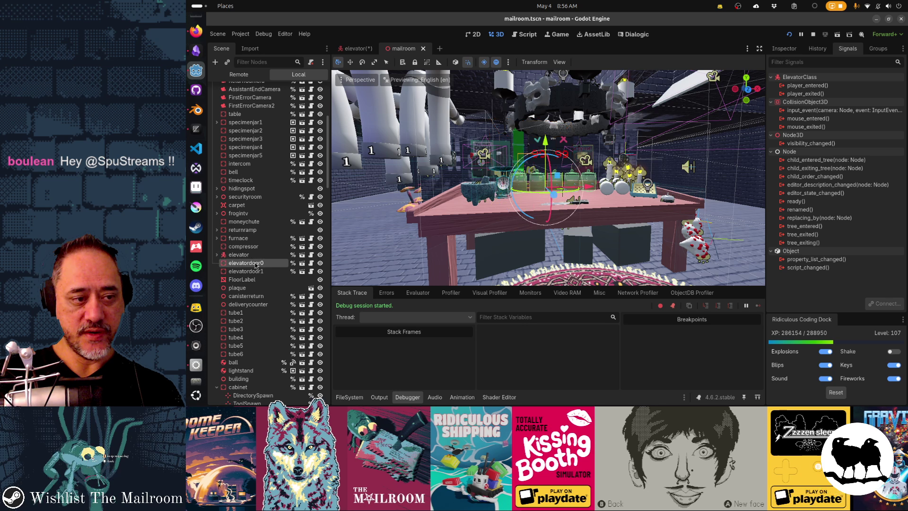
{"action": "left_click", "coordinate": [255, 263]}
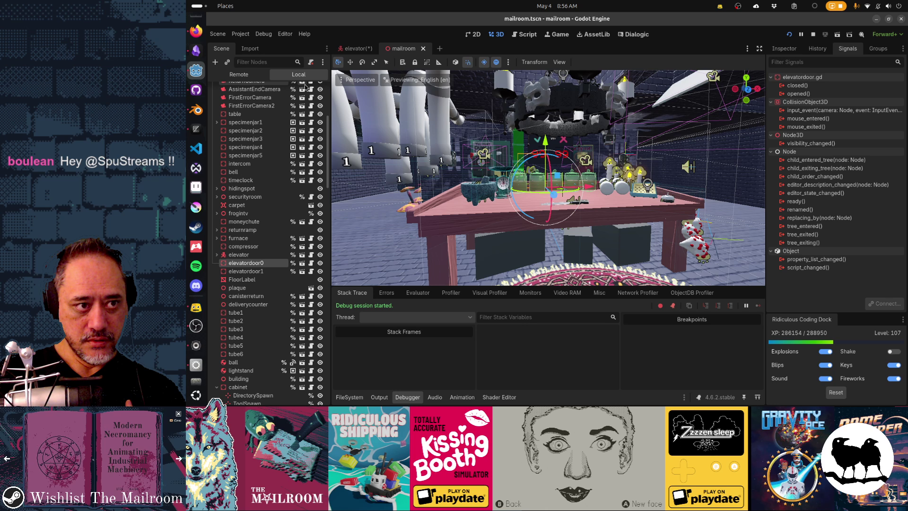
{"action": "scroll", "coordinate": [312, 99], "scroll_direction": "up", "scroll_amount": 5}
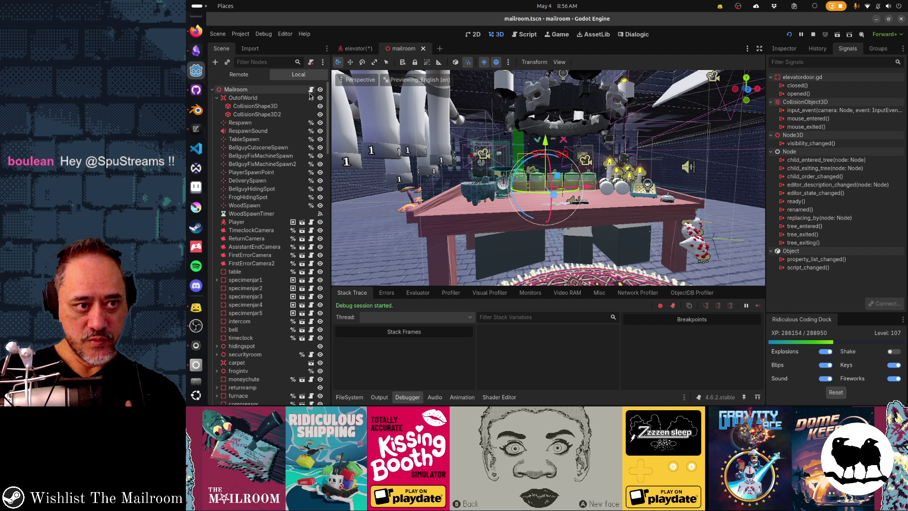
In Zed, search the whole project for 'opened.connect'
{"action": "key", "text": "alt+Tab"}
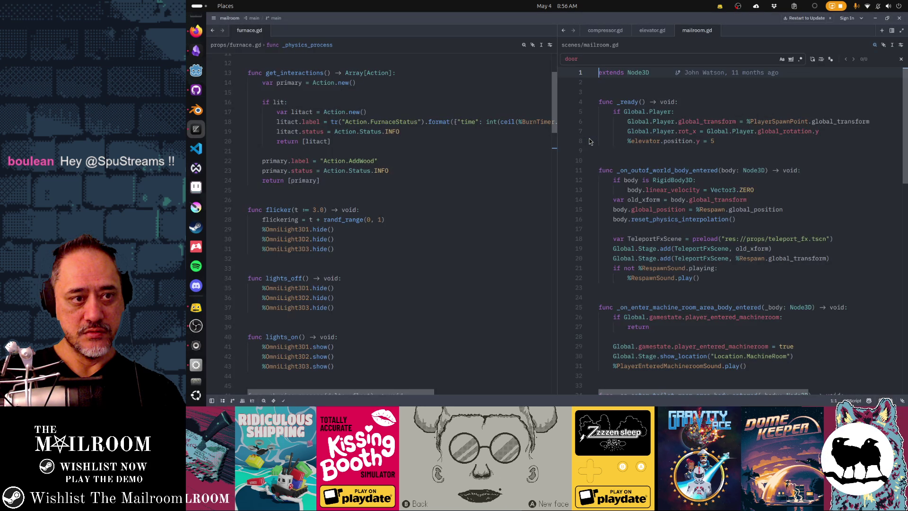
{"action": "key", "text": "ctrl+shift+f"}
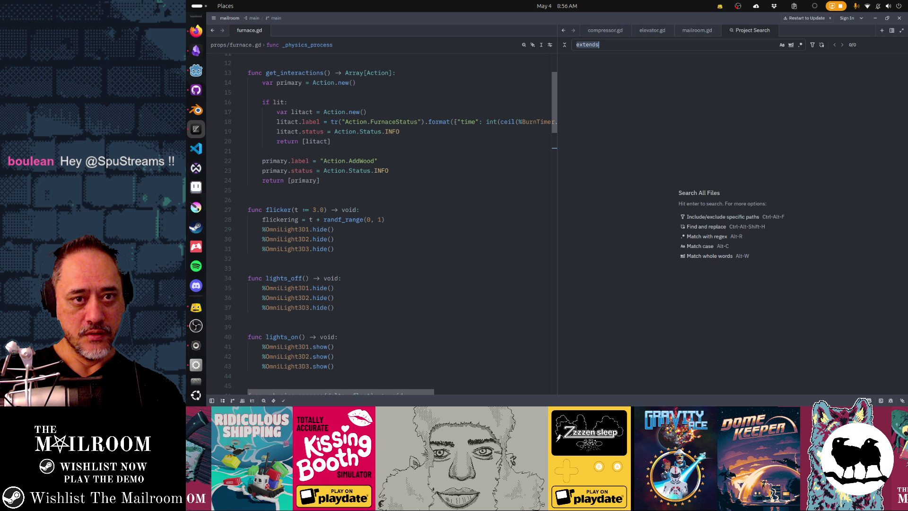
{"action": "type", "text": "opene"}
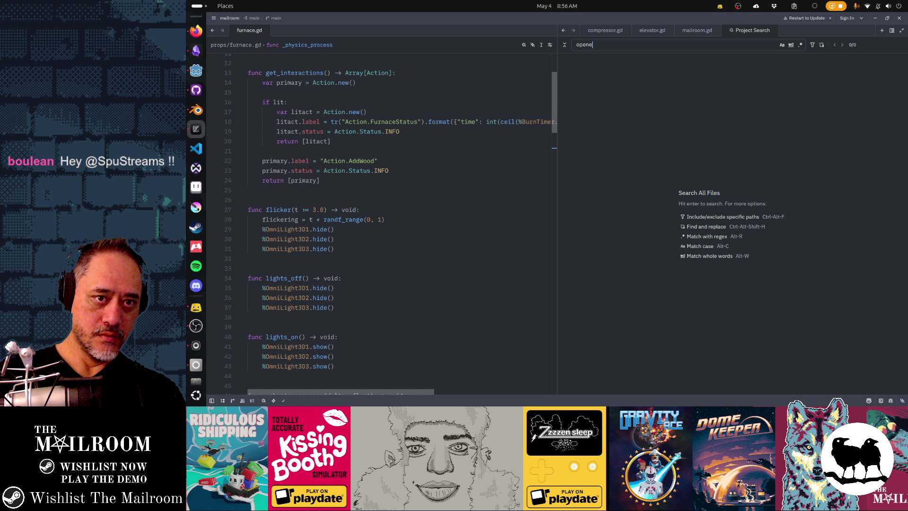
{"action": "type", "text": "d.connect"}
{"action": "key", "text": "Return"}
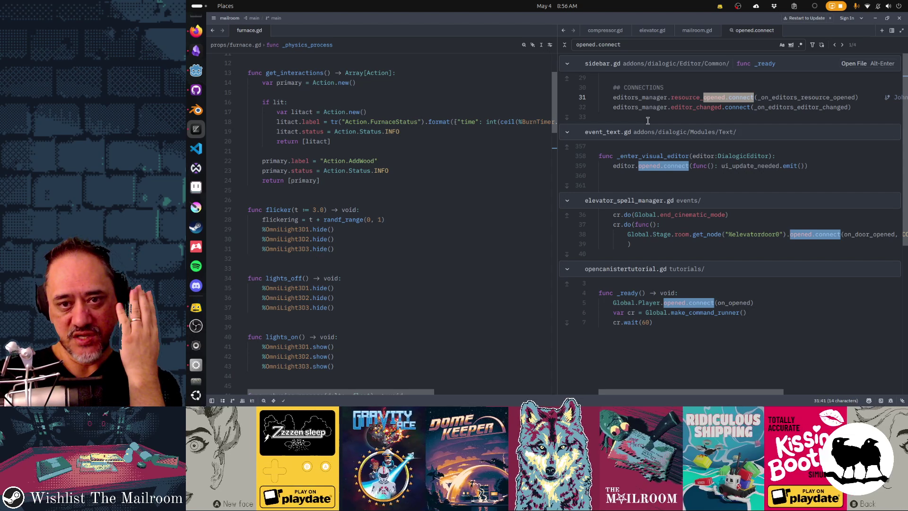
Browse the results and open elevator_spell_manager.gd at the line 38 elevatordoor0 connection
{"action": "left_click", "coordinate": [731, 214]}
{"action": "left_click", "coordinate": [754, 269]}
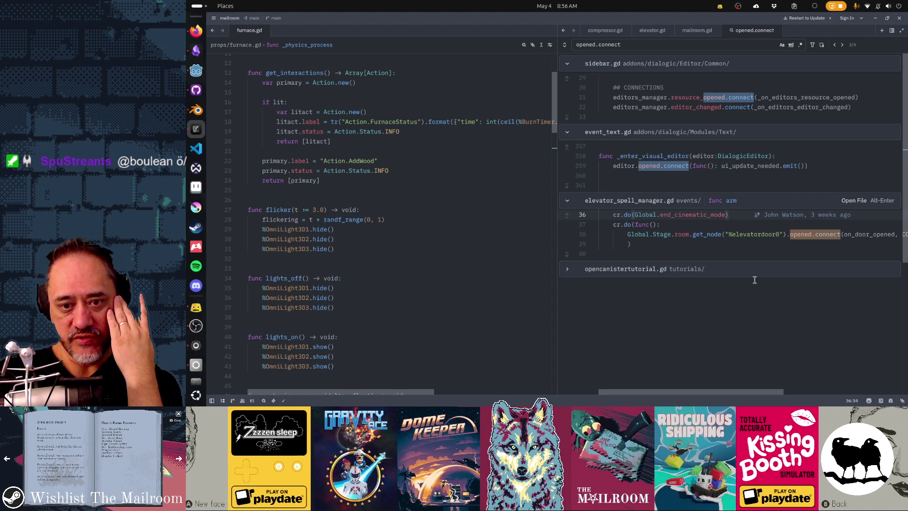
{"action": "left_click", "coordinate": [747, 271]}
{"action": "left_click", "coordinate": [741, 304]}
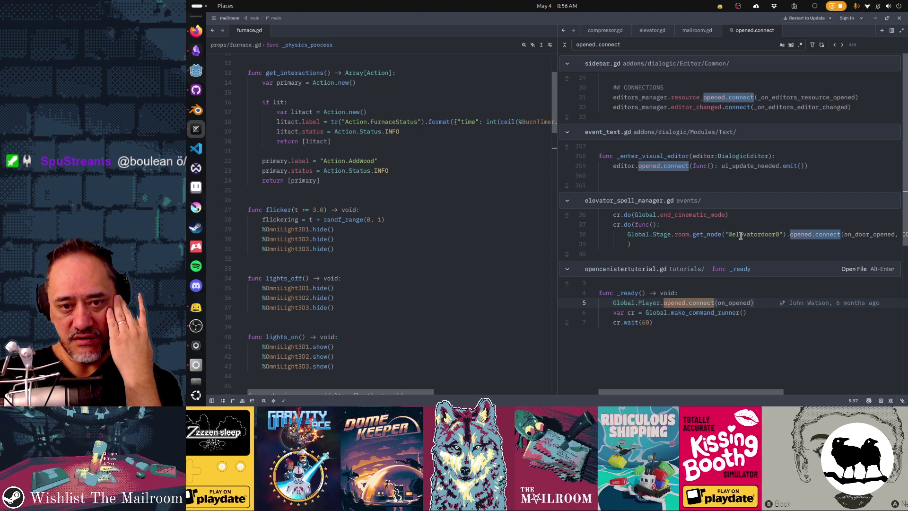
{"action": "left_click", "coordinate": [681, 234]}
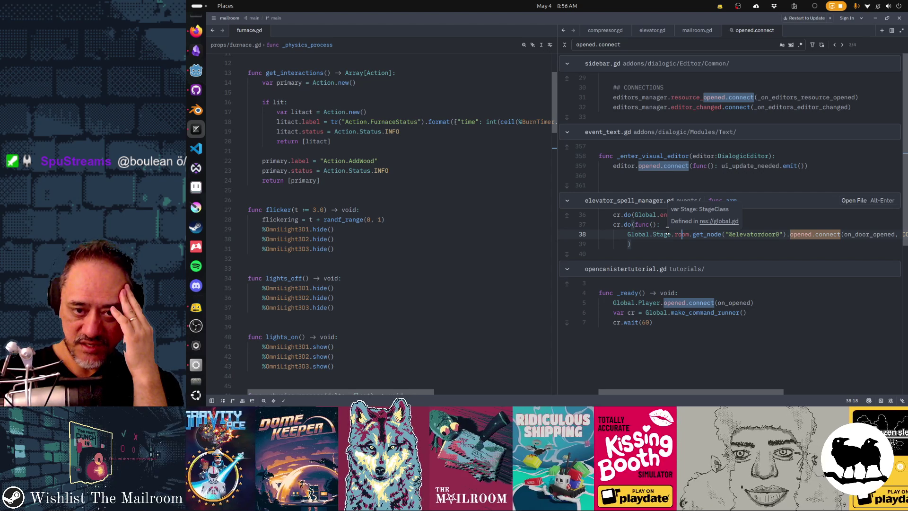
{"action": "left_click", "coordinate": [656, 234]}
{"action": "key", "text": "alt+Return"}
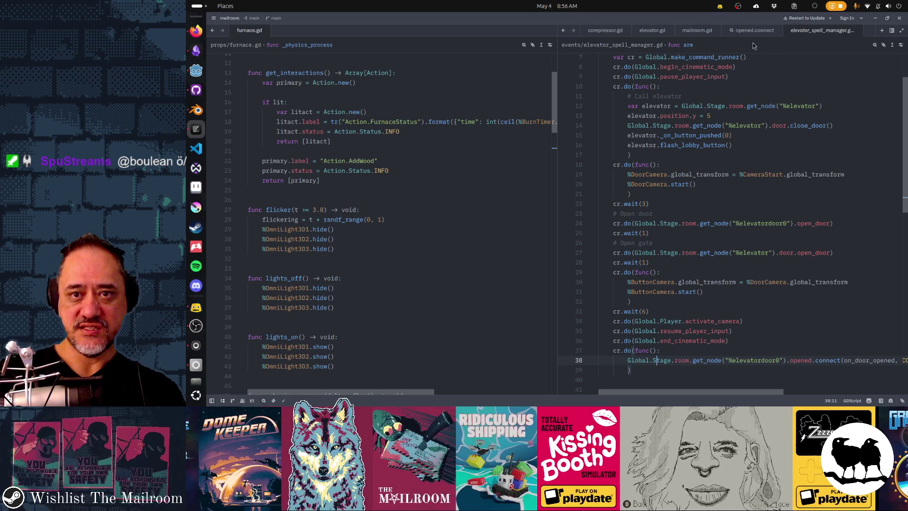
Move the search results tab into the left pane and back to the right
{"action": "left_click", "coordinate": [746, 30]}
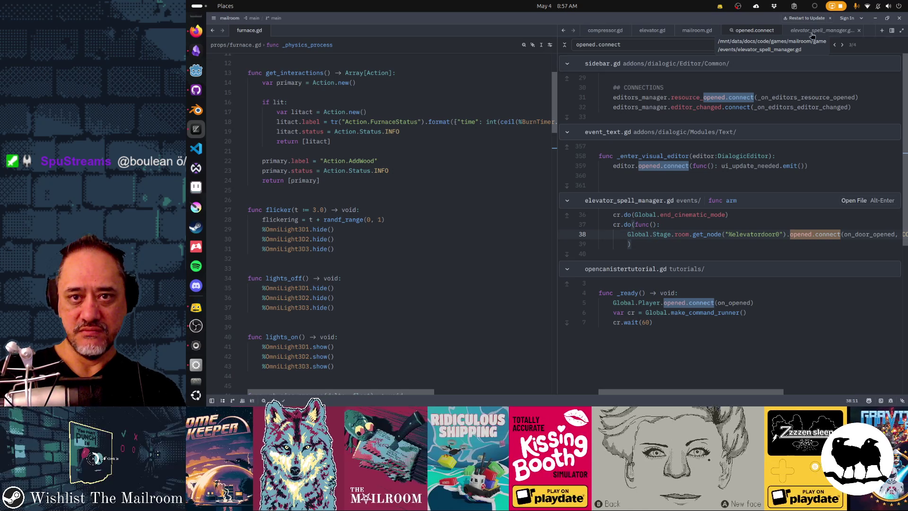
{"action": "mouse_move", "coordinate": [750, 31]}
{"action": "left_mouse_down"}
{"action": "mouse_move", "coordinate": [322, 43]}
{"action": "mouse_move", "coordinate": [315, 30]}
{"action": "left_mouse_up"}
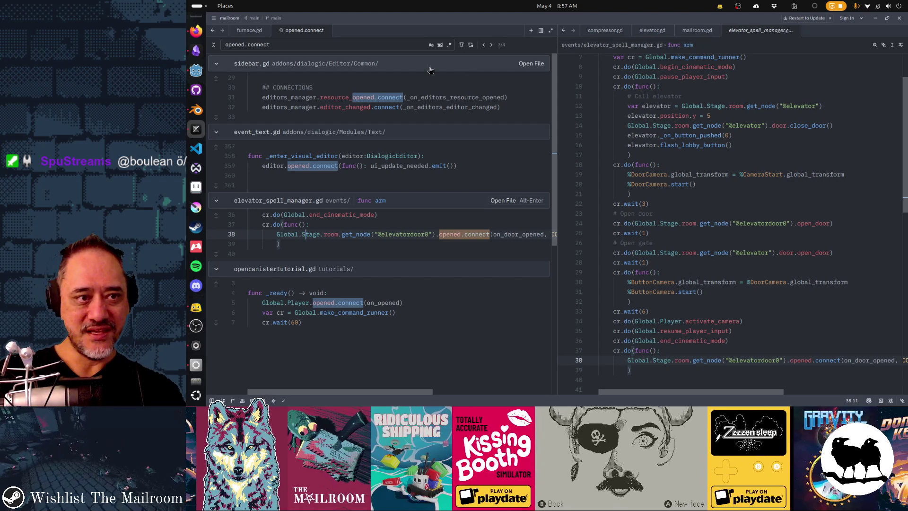
{"action": "mouse_move", "coordinate": [422, 98]}
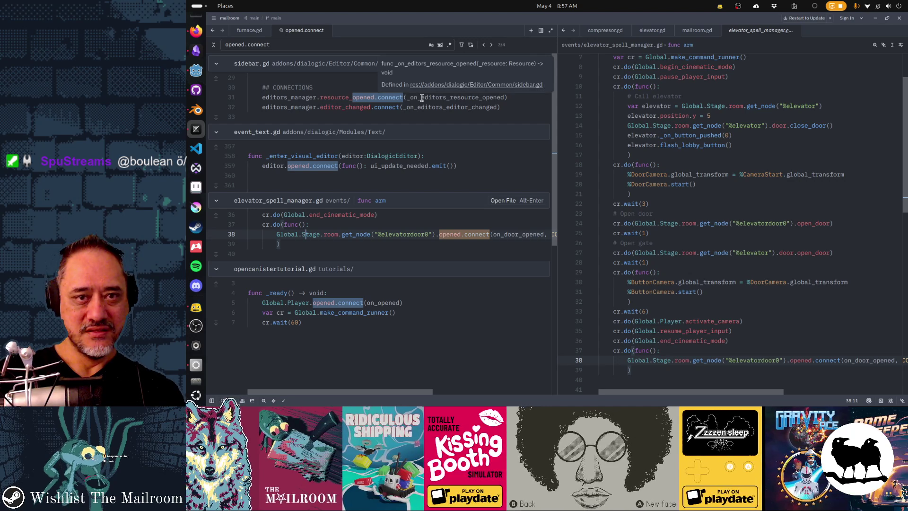
{"action": "left_click_drag", "start_coordinate": [318, 35], "coordinate": [728, 31]}
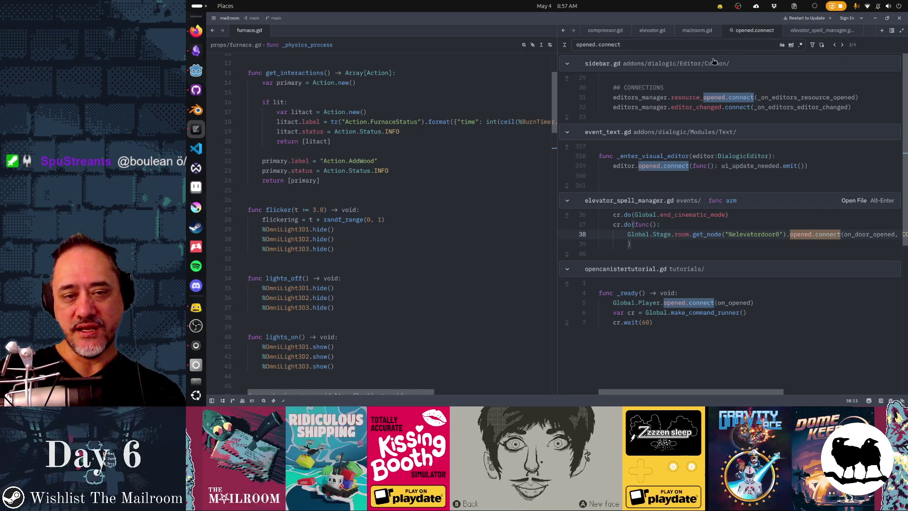